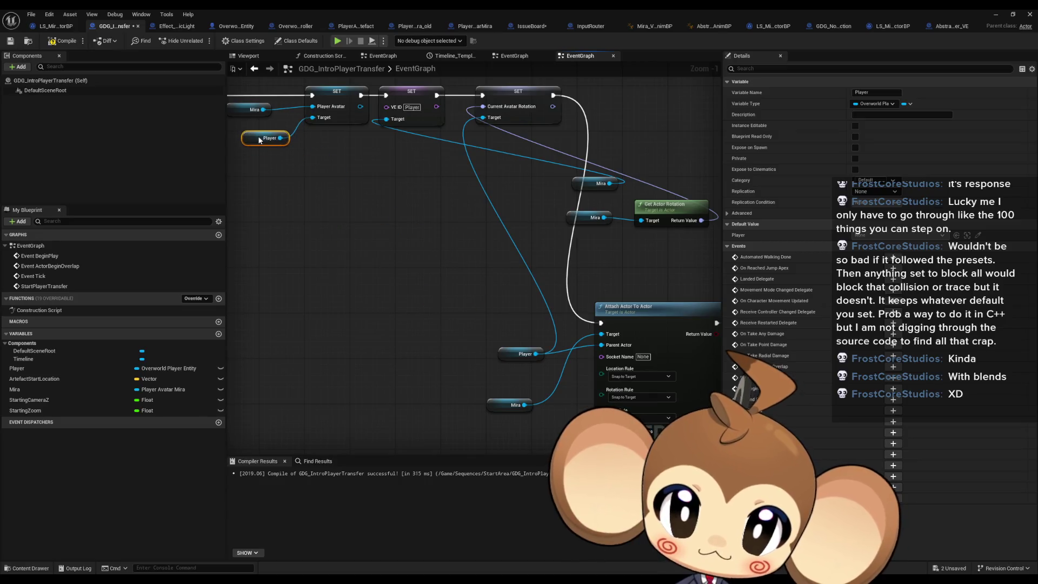
# Place the Mira and Player getters beside their SET nodes and wire a Player getter into Attach Actor To Actor.
pyautogui.moveTo(587, 185)
pyautogui.mouseDown()
pyautogui.moveTo(479, 187)
pyautogui.moveTo(337, 145)
pyautogui.mouseUp()
pyautogui.moveTo(511, 354)
pyautogui.mouseDown()
pyautogui.moveTo(449, 187)
pyautogui.moveTo(403, 143)
pyautogui.mouseUp()
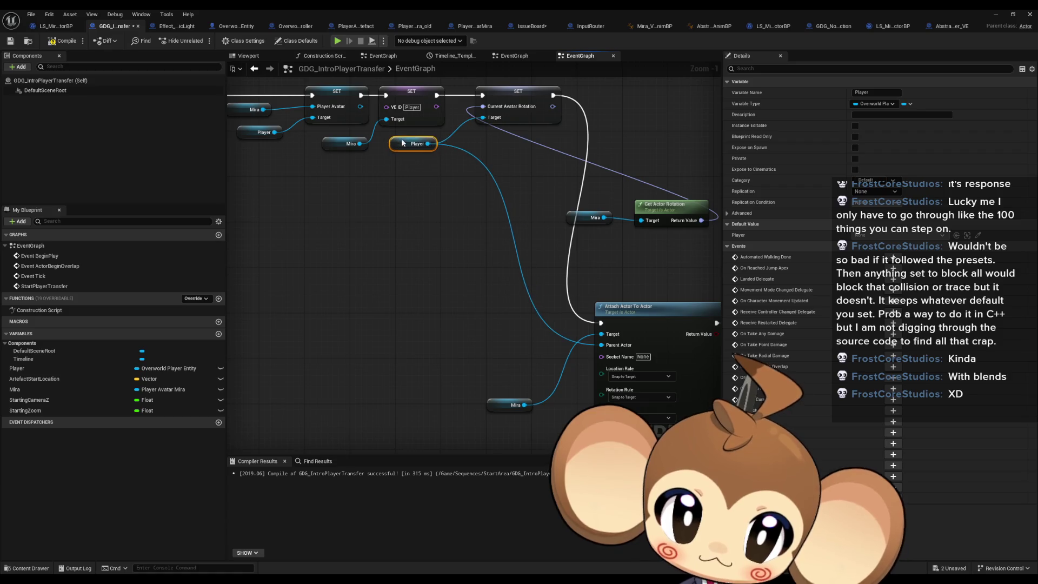
pyautogui.hotkey('ctrl', 'w')
pyautogui.moveTo(518, 331); pyautogui.dragTo(601, 333)
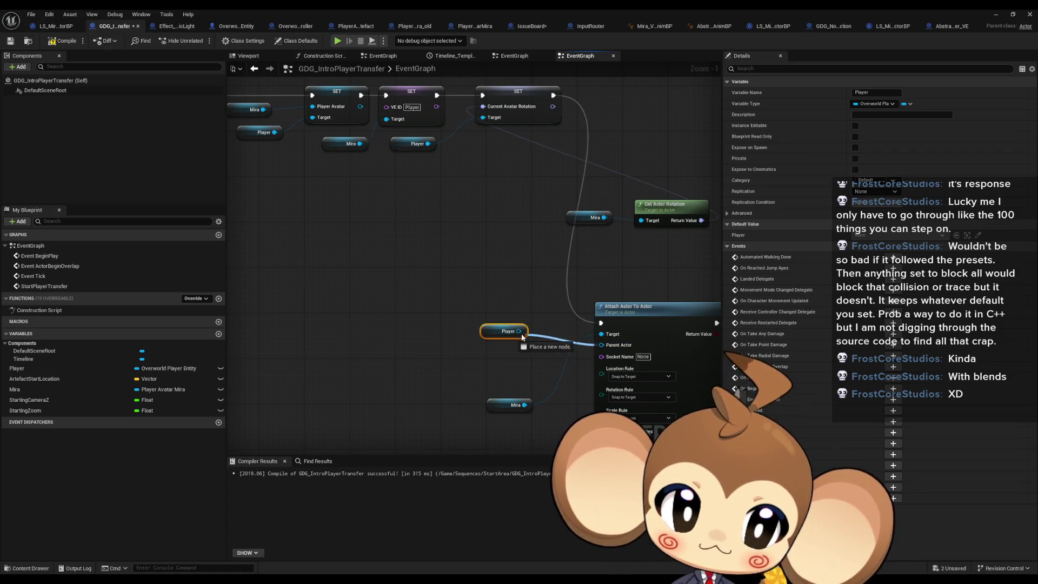
pyautogui.moveTo(498, 334); pyautogui.dragTo(527, 357)
pyautogui.moveTo(505, 408); pyautogui.dragTo(528, 328)
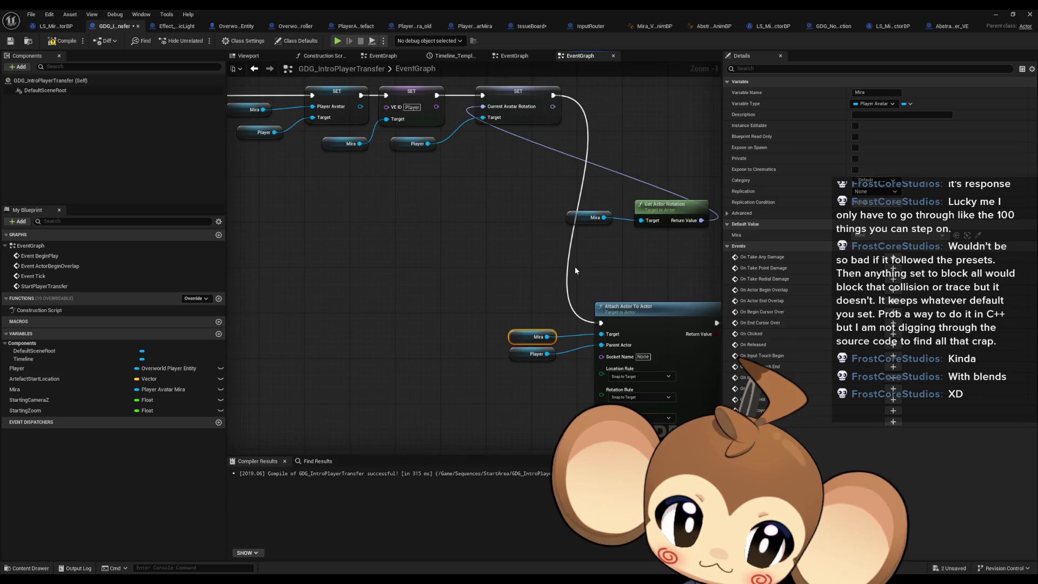
# Move Set Actor Relative Location and the Player/Player Avatar getters next to Attach Actor To Actor.
pyautogui.moveTo(576, 267)
pyautogui.mouseDown()
pyautogui.moveTo(532, 342)
pyautogui.moveTo(648, 313)
pyautogui.moveTo(356, 287)
pyautogui.mouseUp()
pyautogui.scroll(-1, 534, 238)
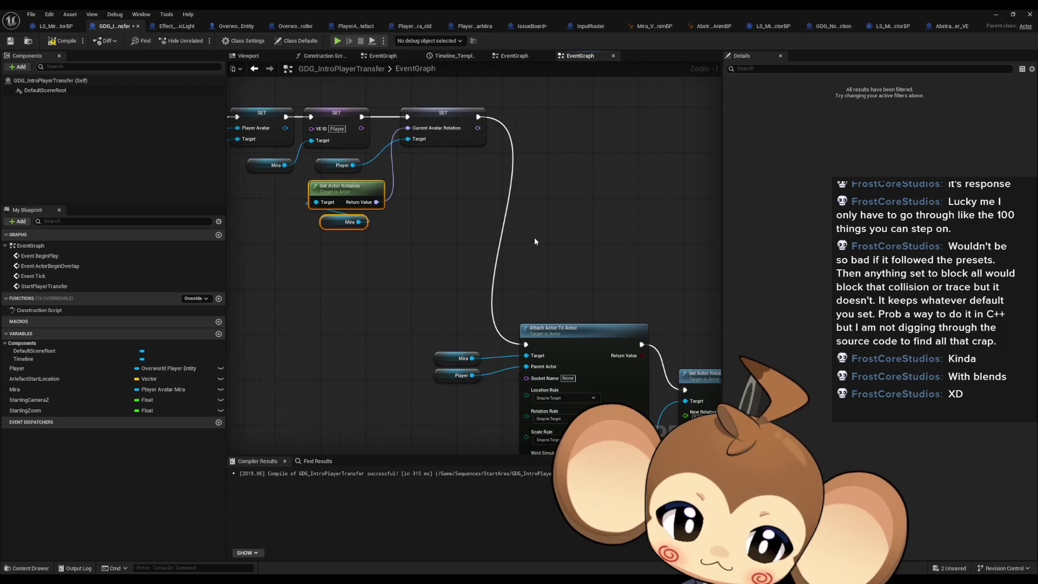
pyautogui.moveTo(427, 379)
pyautogui.mouseDown()
pyautogui.moveTo(572, 310)
pyautogui.moveTo(563, 176)
pyautogui.moveTo(546, 141)
pyautogui.mouseUp()
pyautogui.scroll(-1, 571, 300)
pyautogui.moveTo(506, 341); pyautogui.dragTo(522, 135)
pyautogui.moveTo(340, 402)
pyautogui.mouseDown()
pyautogui.moveTo(435, 443)
pyautogui.moveTo(402, 250)
pyautogui.mouseUp()
# Pull the capsule setup with its CapsuleComponent and Player getters up-left toward Set Actor Relative Location.
pyautogui.moveTo(508, 147); pyautogui.dragTo(484, 146)
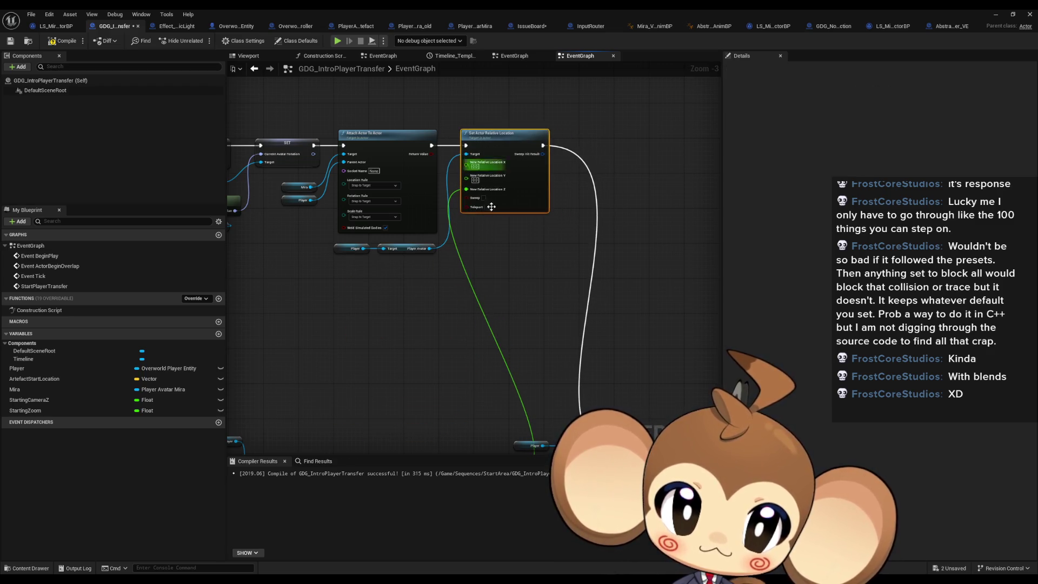
pyautogui.scroll(-1, 453, 335)
pyautogui.moveTo(453, 335); pyautogui.dragTo(474, 334)
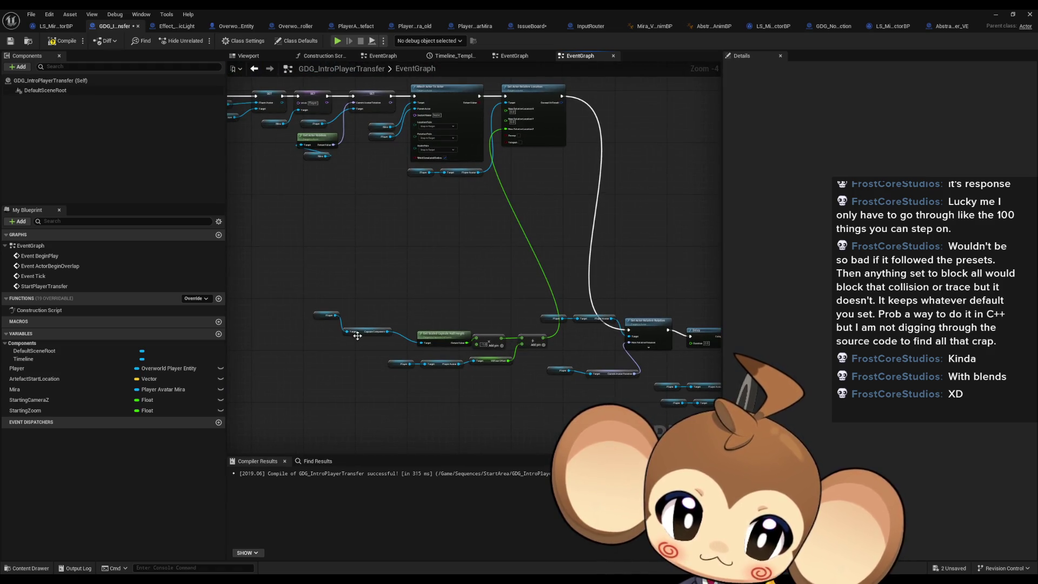
pyautogui.moveTo(378, 331); pyautogui.dragTo(438, 327)
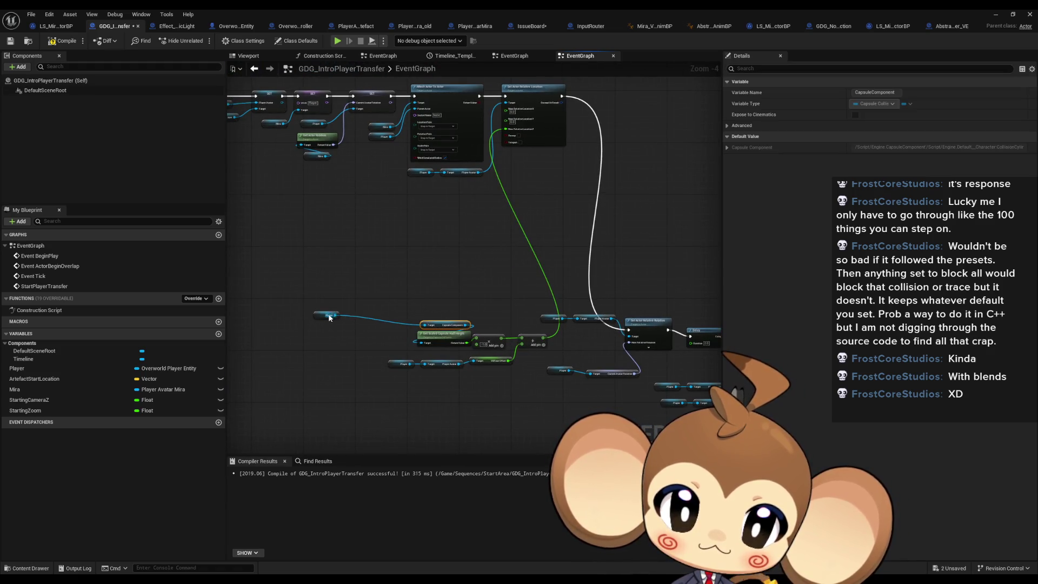
pyautogui.moveTo(329, 317)
pyautogui.mouseDown()
pyautogui.moveTo(443, 320)
pyautogui.moveTo(562, 373)
pyautogui.mouseUp()
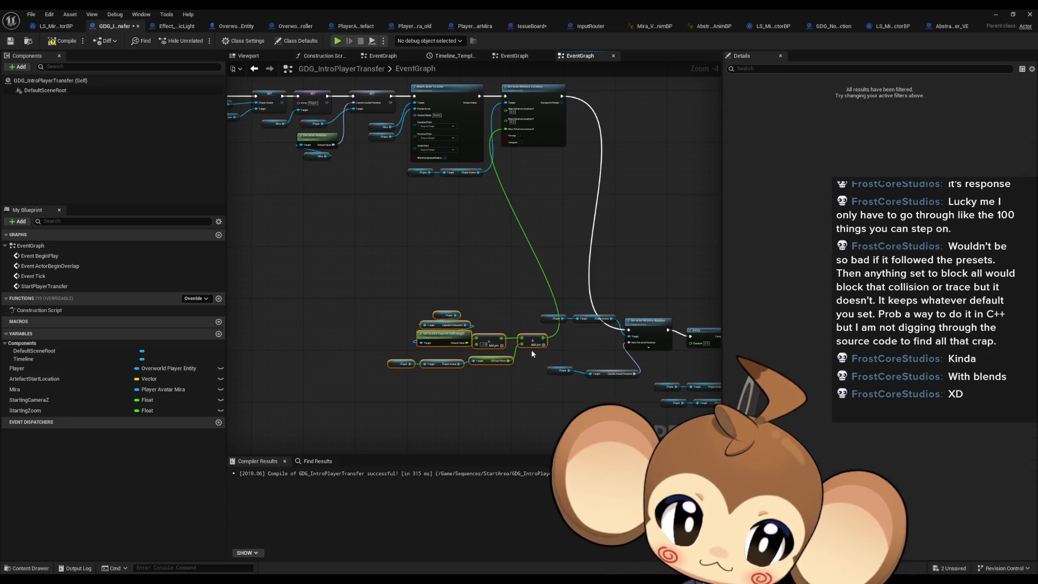
pyautogui.moveTo(530, 340); pyautogui.dragTo(462, 206)
pyautogui.click(581, 240)
# Move the Player/Player Avatar and Player/Current Avatar Rotation getter pairs up into the chain.
pyautogui.scroll(2, 433, 325)
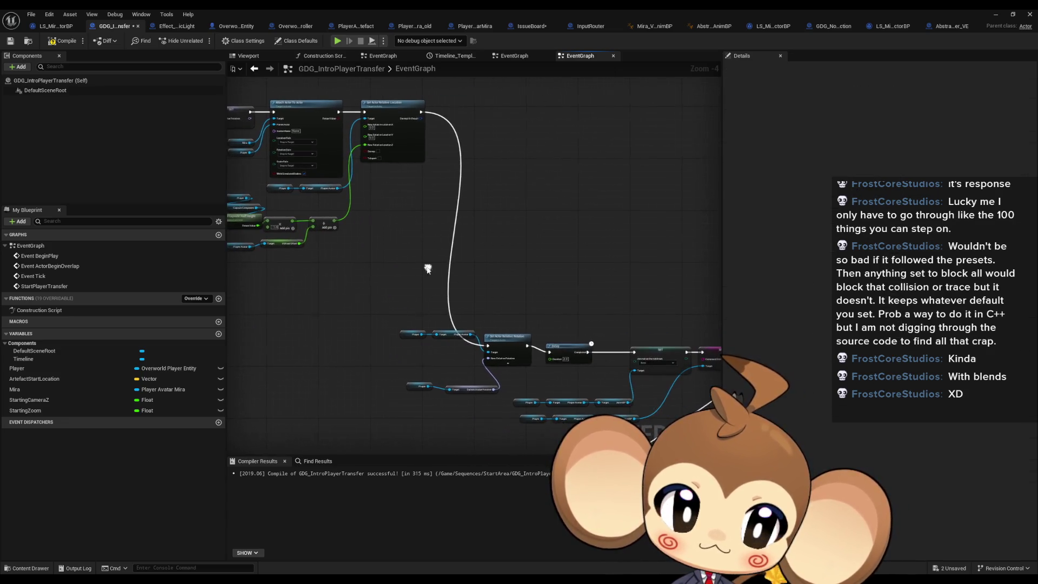
pyautogui.moveTo(433, 325); pyautogui.dragTo(376, 348)
pyautogui.moveTo(457, 339); pyautogui.dragTo(400, 106)
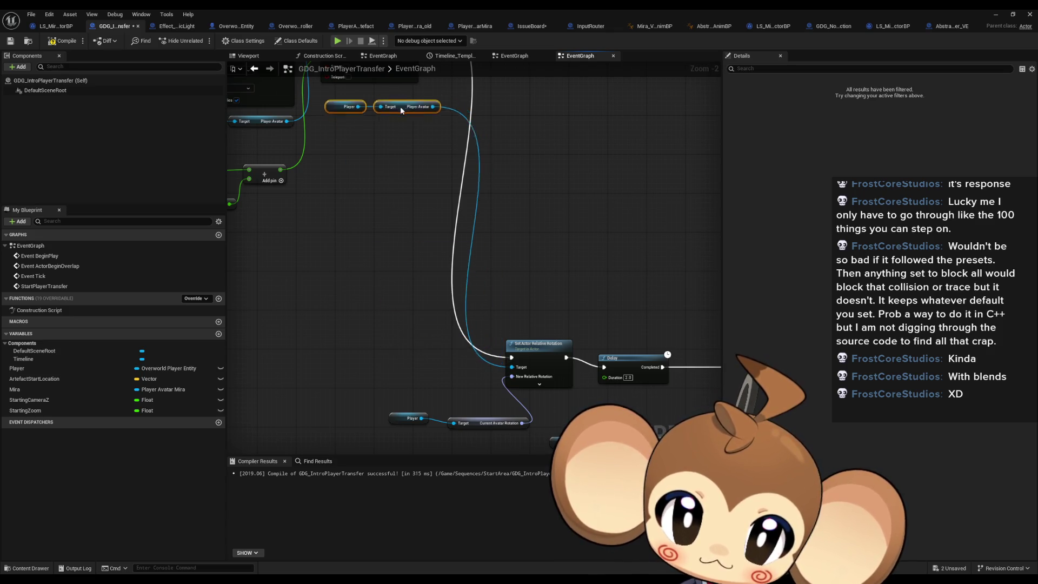
pyautogui.scroll(-2, 523, 321)
pyautogui.click(444, 409)
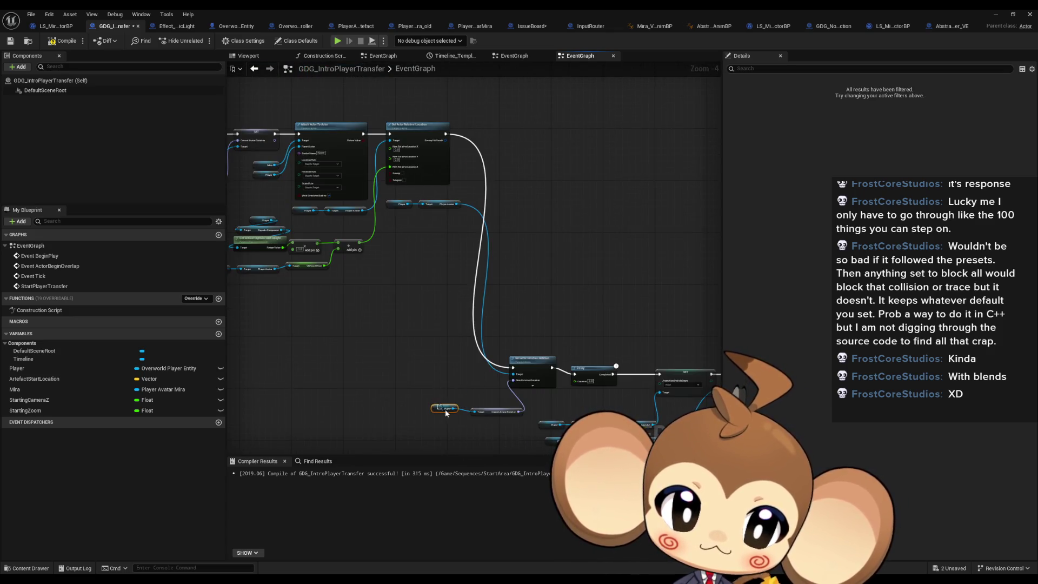
pyautogui.keyDown('shift'); pyautogui.click(491, 414); pyautogui.keyUp('shift')
pyautogui.moveTo(490, 414); pyautogui.dragTo(435, 223)
# Line up Set Actor Relative Rotation, the Delay and the SET nodes beside Set Actor Relative Location.
pyautogui.moveTo(530, 371)
pyautogui.mouseDown()
pyautogui.moveTo(498, 128)
pyautogui.moveTo(499, 138)
pyautogui.mouseUp()
pyautogui.moveTo(494, 351)
pyautogui.mouseDown()
pyautogui.moveTo(455, 173)
pyautogui.moveTo(465, 112)
pyautogui.mouseUp()
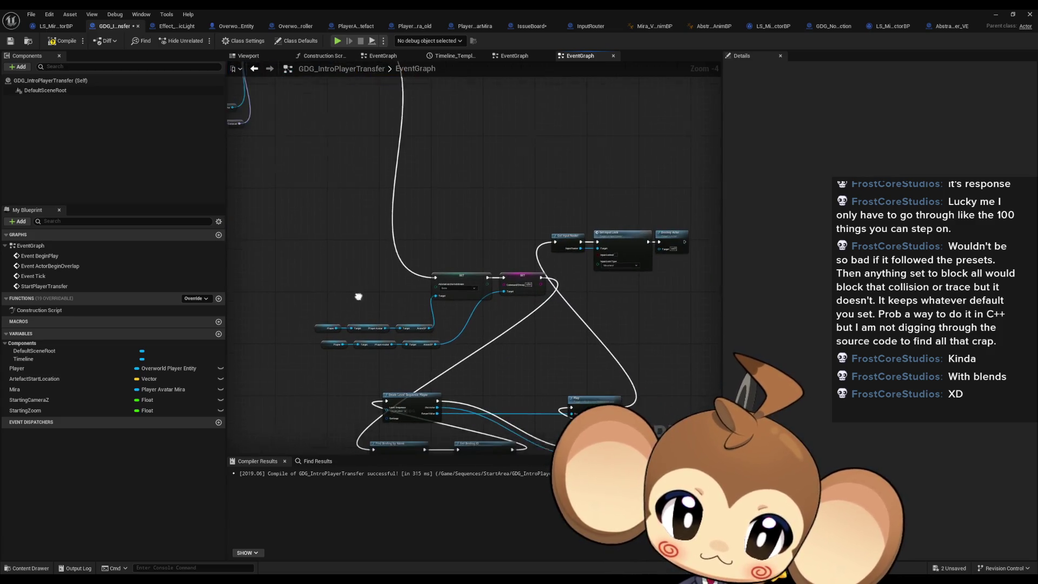
pyautogui.moveTo(335, 291); pyautogui.dragTo(553, 390)
pyautogui.moveTo(503, 316); pyautogui.dragTo(476, 108)
pyautogui.scroll(3, 473, 190)
pyautogui.moveTo(474, 190); pyautogui.dragTo(433, 191)
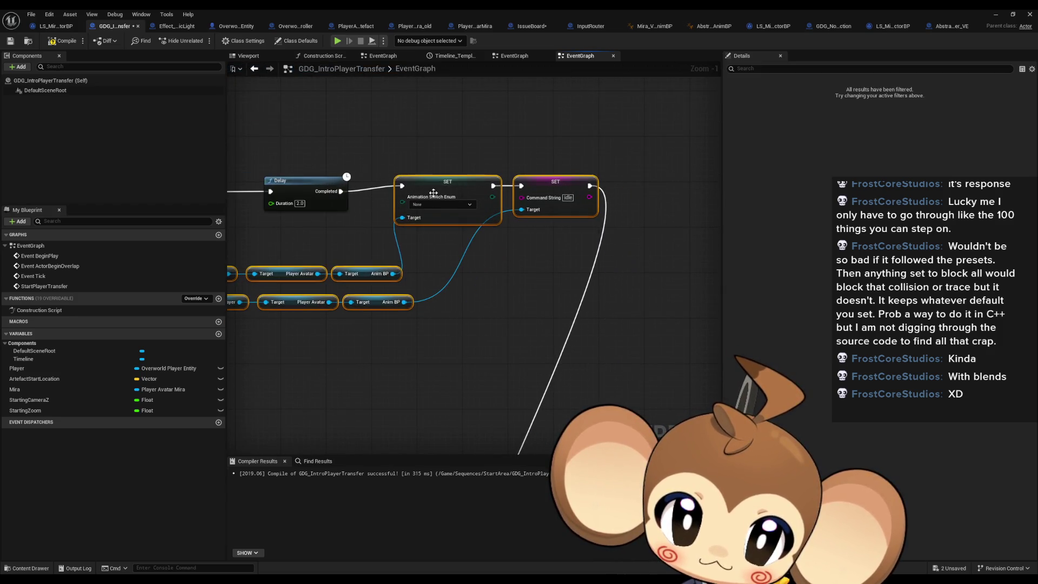
# Move the sequence binding nodes up beside the top chain and position Get Binding ID.
pyautogui.click(433, 151)
pyautogui.scroll(-5, 449, 227)
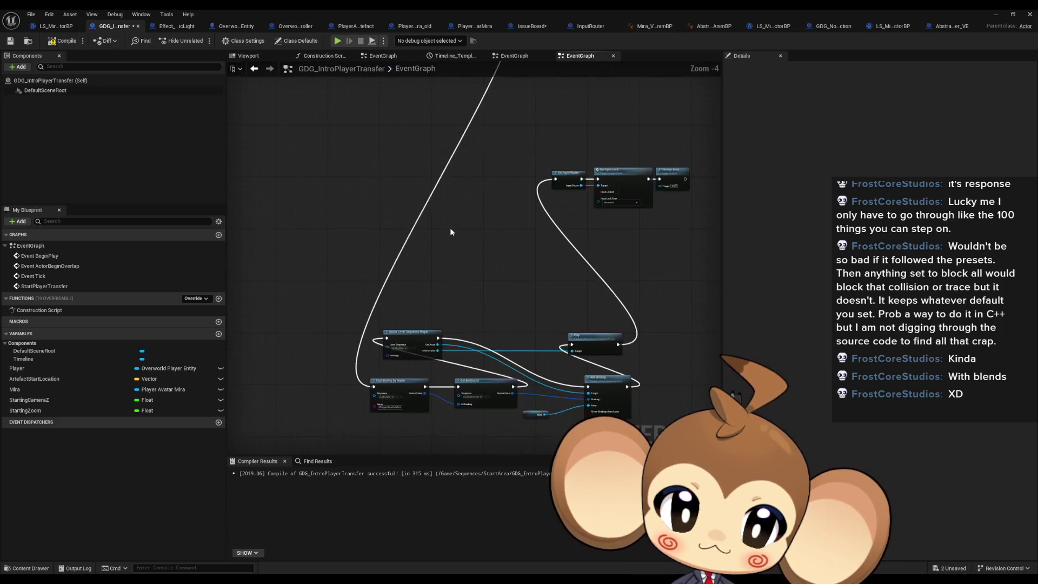
pyautogui.moveTo(374, 173); pyautogui.dragTo(514, 256)
pyautogui.moveTo(530, 208)
pyautogui.mouseDown()
pyautogui.moveTo(541, 86)
pyautogui.moveTo(540, 196)
pyautogui.mouseUp()
pyautogui.scroll(5, 432, 276)
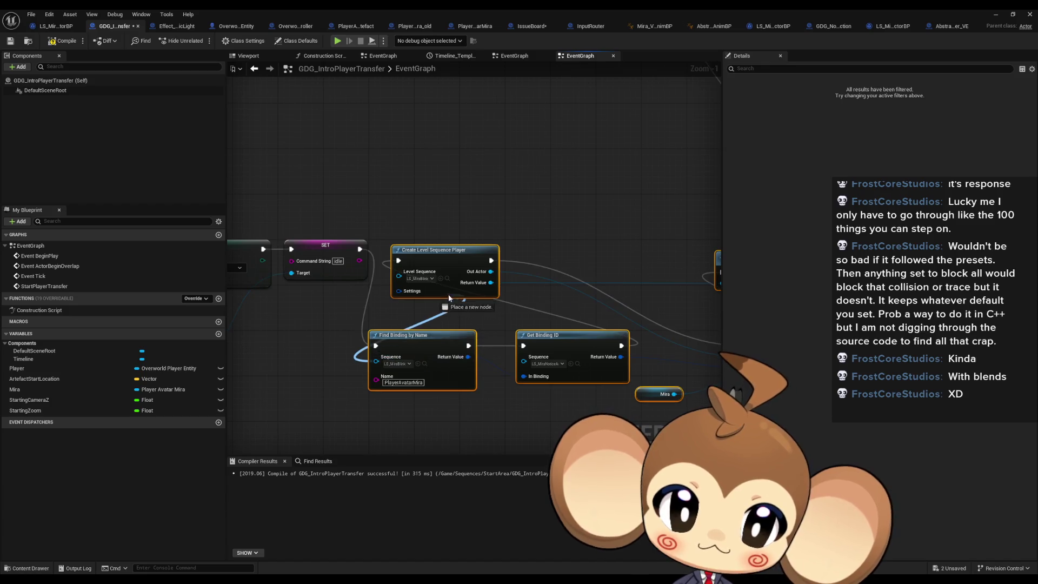
pyautogui.moveTo(397, 338); pyautogui.dragTo(413, 245)
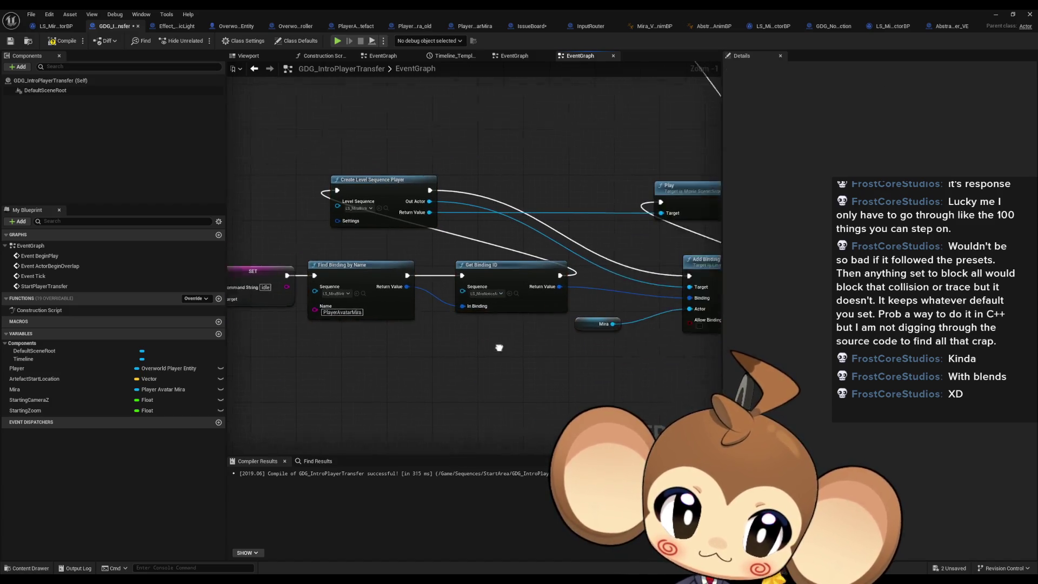
pyautogui.click(418, 285)
# Arrange Create Level Sequence Player, Add Binding and Play in one row after Get Binding ID.
pyautogui.scroll(-1, 419, 288)
pyautogui.moveTo(302, 197); pyautogui.dragTo(460, 213)
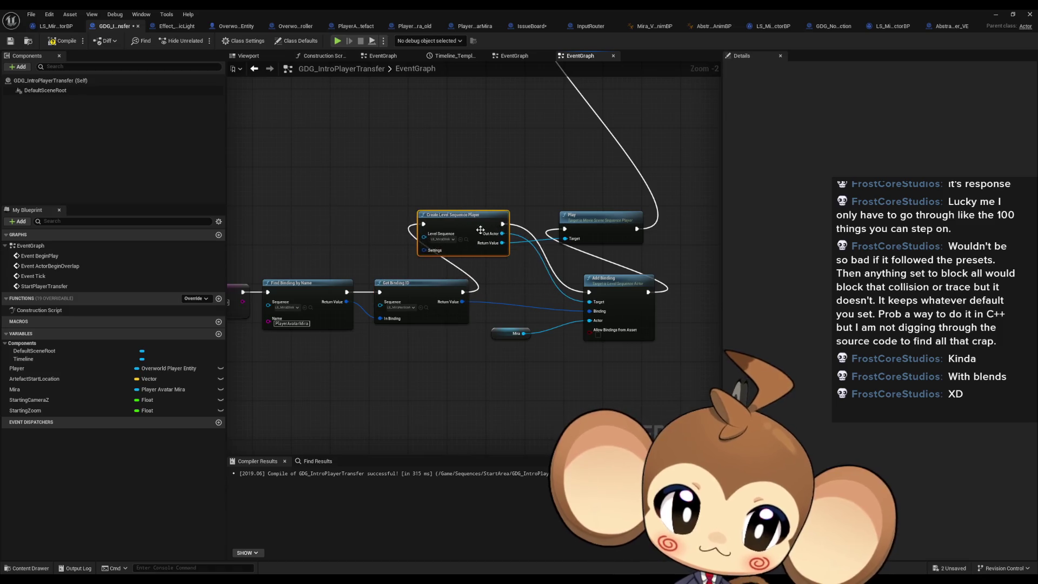
pyautogui.moveTo(496, 243)
pyautogui.mouseDown()
pyautogui.moveTo(645, 308)
pyautogui.moveTo(616, 312)
pyautogui.mouseUp()
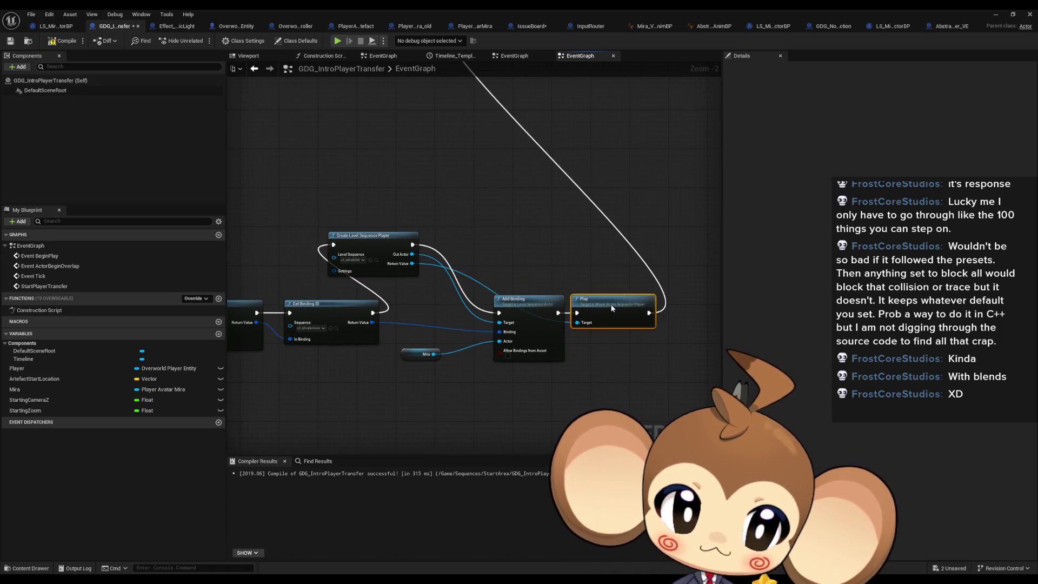
pyautogui.moveTo(496, 269); pyautogui.dragTo(621, 326)
pyautogui.moveTo(518, 306)
pyautogui.mouseDown()
pyautogui.moveTo(481, 243)
pyautogui.moveTo(460, 238)
pyautogui.mouseUp()
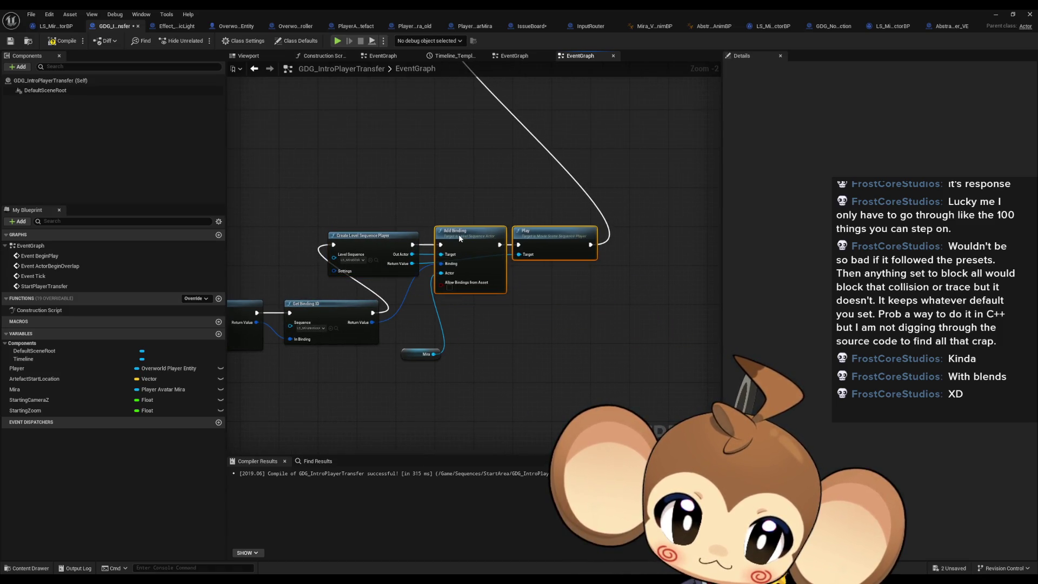
pyautogui.keyDown('ctrl'); pyautogui.click(347, 240); pyautogui.keyUp('ctrl')
pyautogui.moveTo(385, 242)
pyautogui.mouseDown()
pyautogui.moveTo(440, 280)
pyautogui.moveTo(436, 313)
pyautogui.mouseUp()
pyautogui.keyDown('ctrl'); pyautogui.click(425, 354); pyautogui.keyUp('ctrl')
pyautogui.click(408, 385)
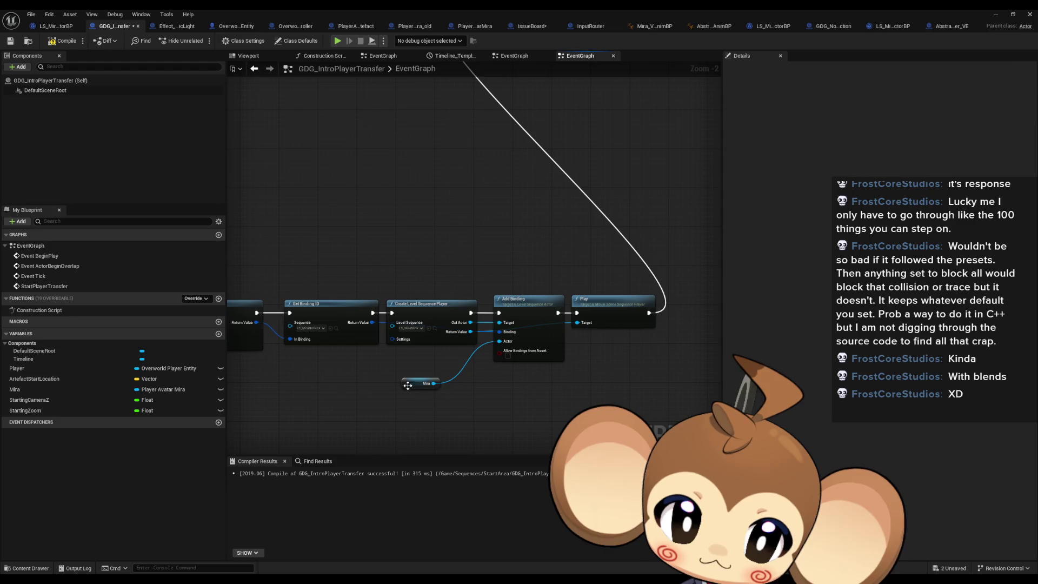
pyautogui.scroll(-2, 408, 385)
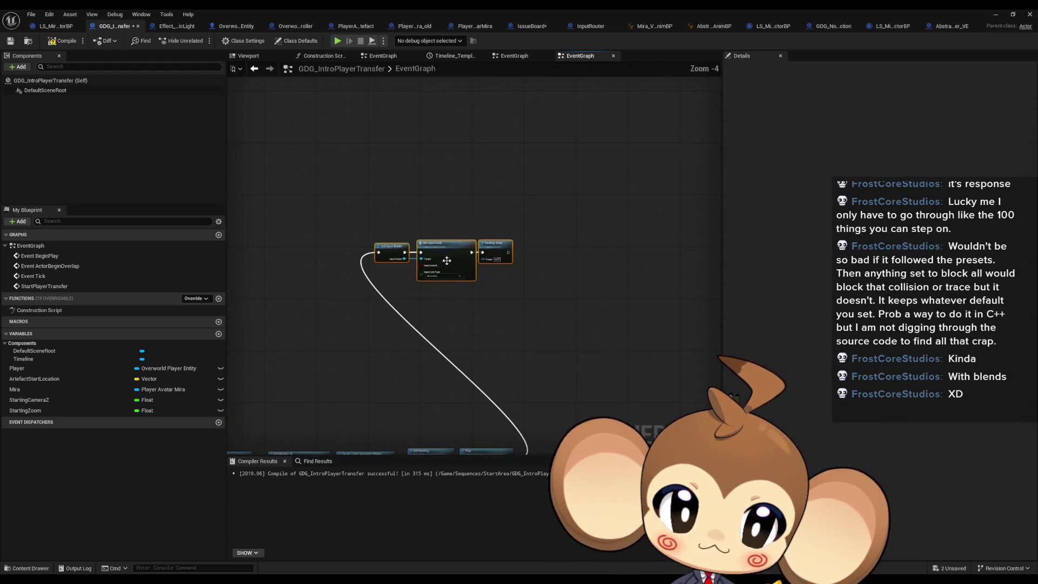
# Move Get Input Router, Set Input Lock and Destroy Actor into the bottom row.
pyautogui.moveTo(447, 261); pyautogui.dragTo(593, 439)
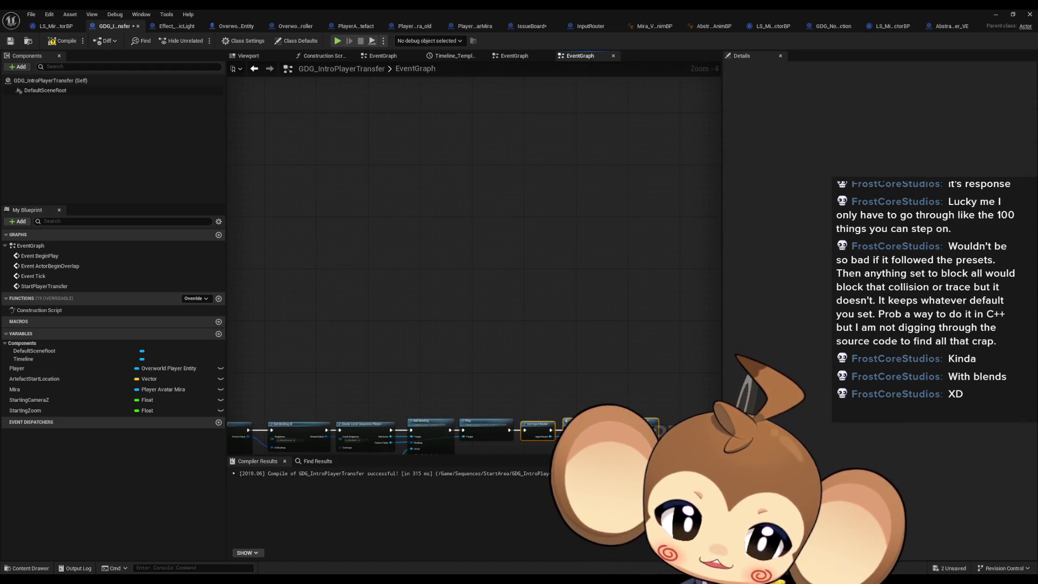
pyautogui.scroll(-8, 449, 385)
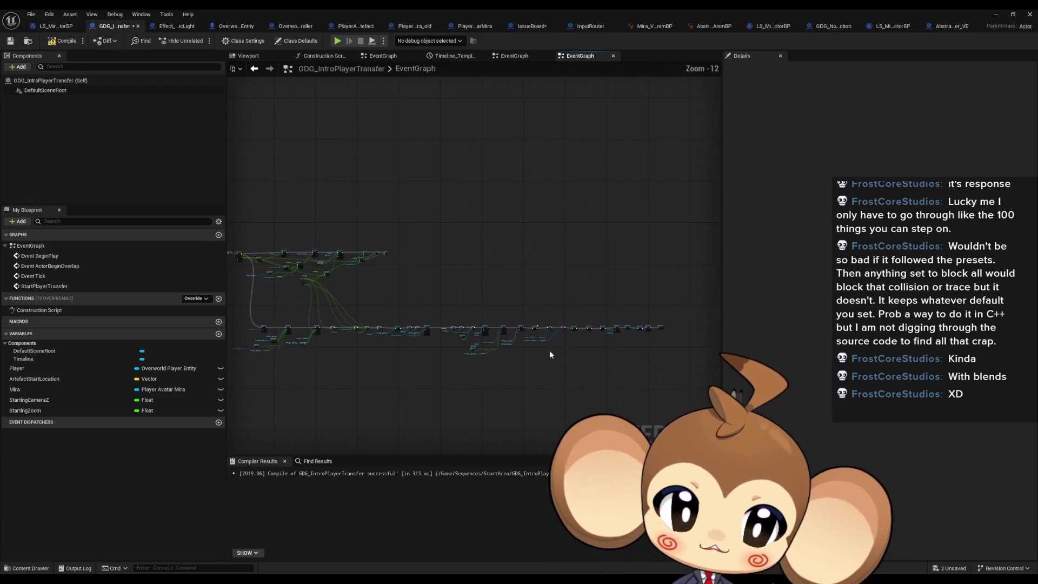
pyautogui.moveTo(549, 349)
pyautogui.mouseDown()
pyautogui.moveTo(682, 355)
pyautogui.moveTo(472, 380)
pyautogui.mouseUp()
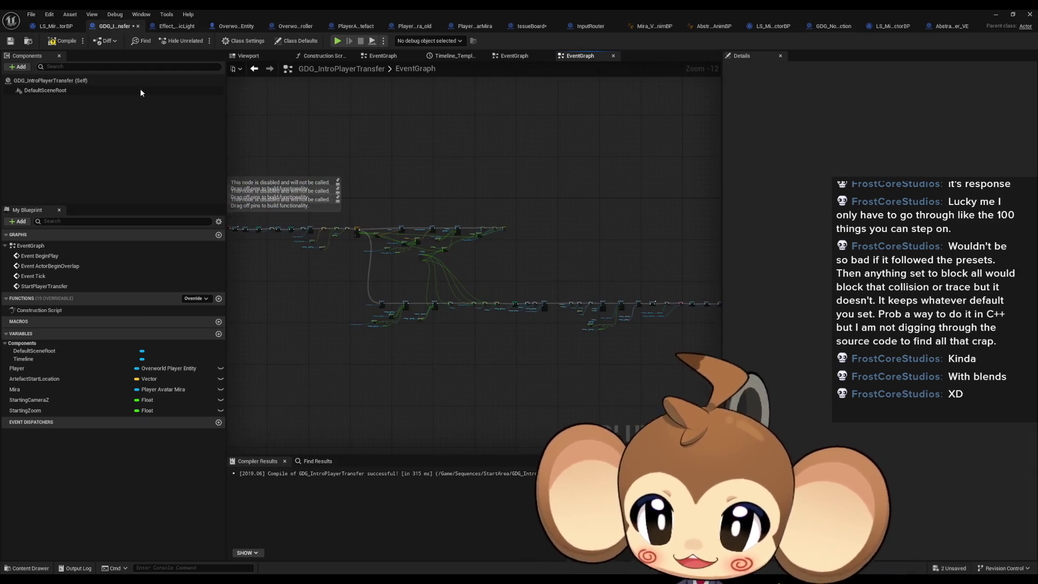
# Compile and save GDG_IntroPlayerTransfer, then switch to the IssueBoard blueprint graph.
pyautogui.click(64, 44)
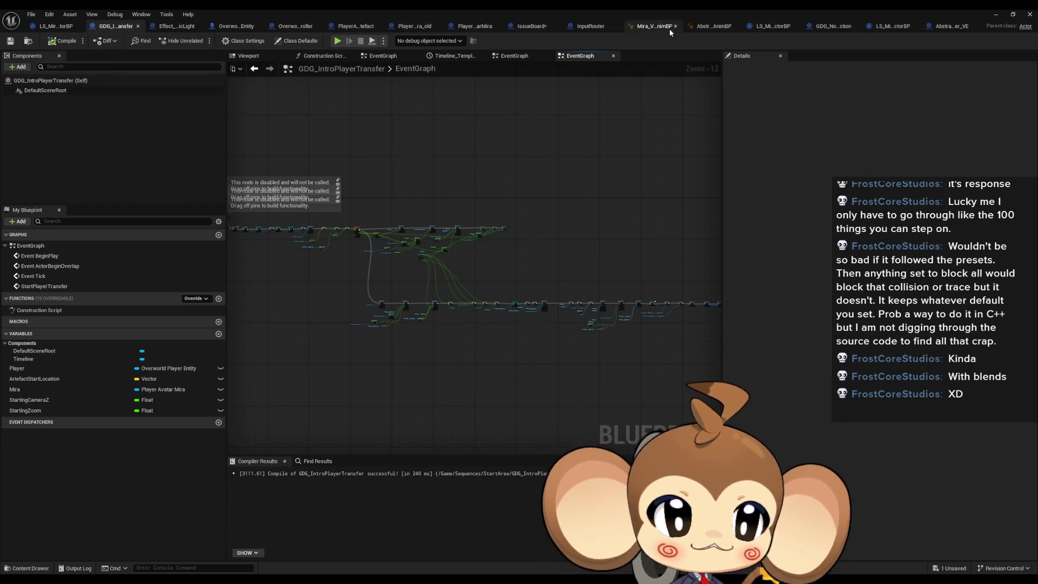
pyautogui.moveTo(680, 234); pyautogui.dragTo(674, 239)
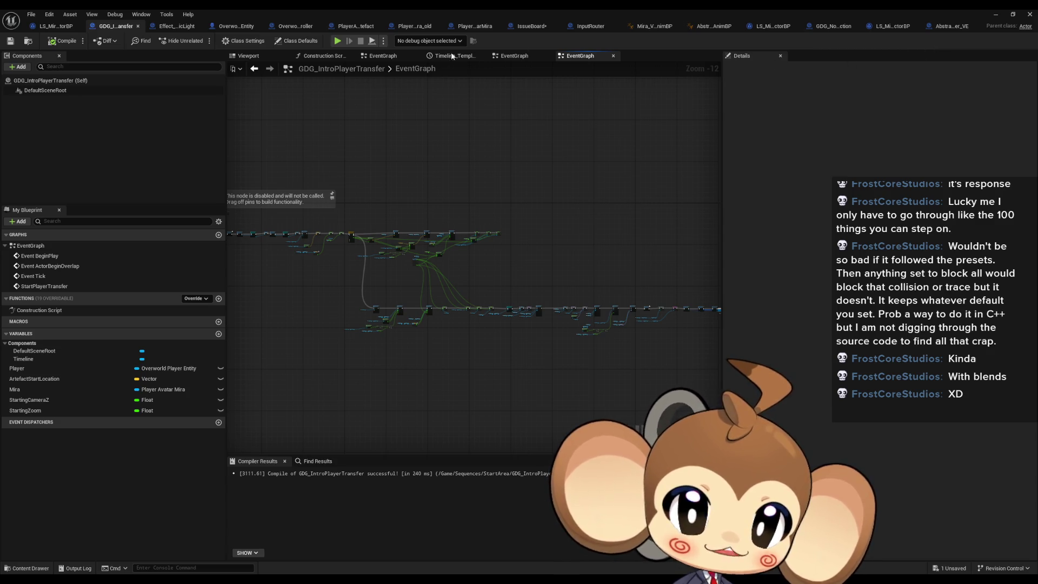
pyautogui.click(531, 27)
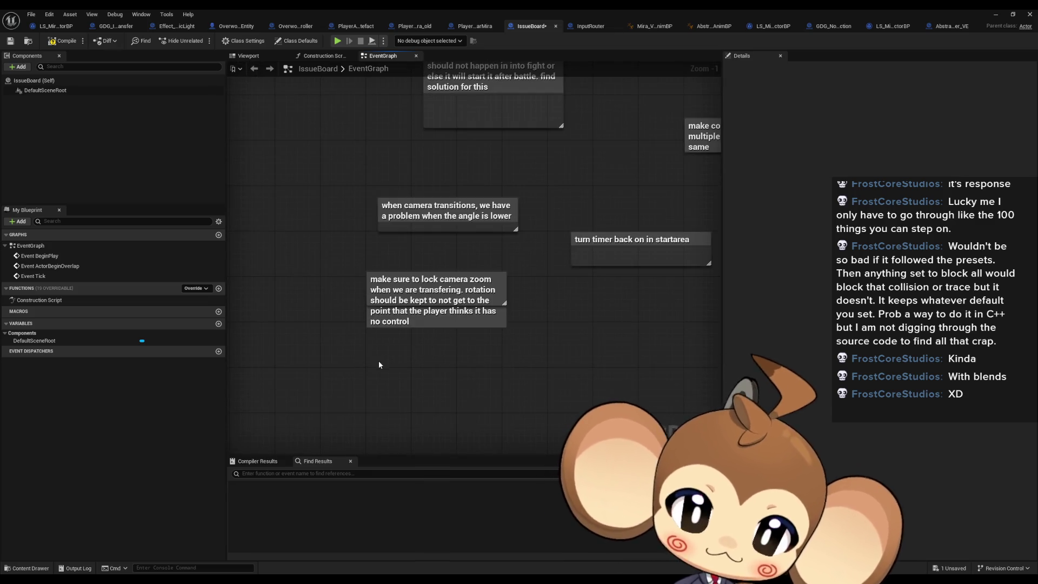
# Add a comment titled 'add initial battle group' below the camera zoom note.
pyautogui.press('c')
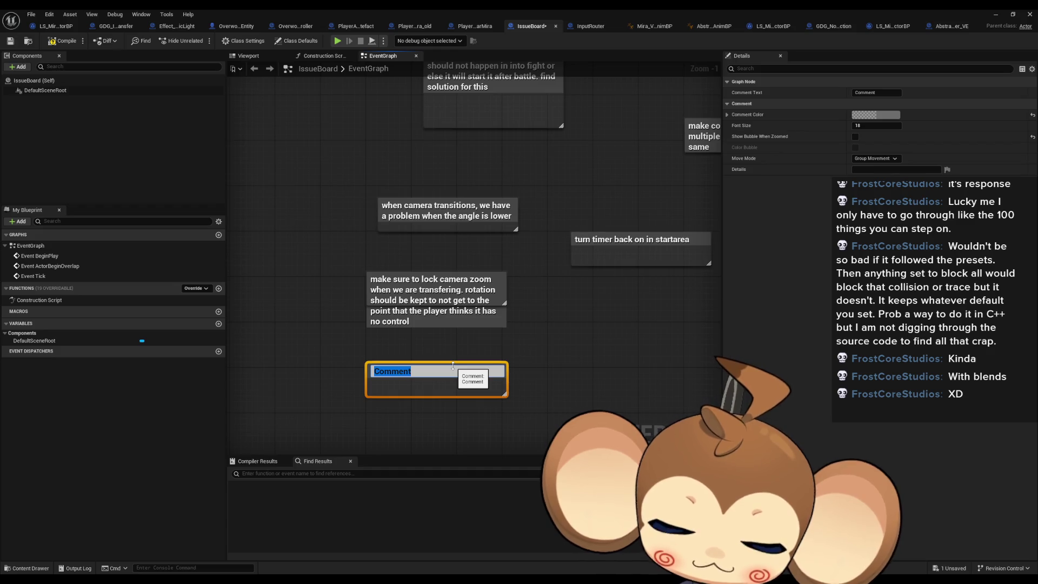
pyautogui.write('add')
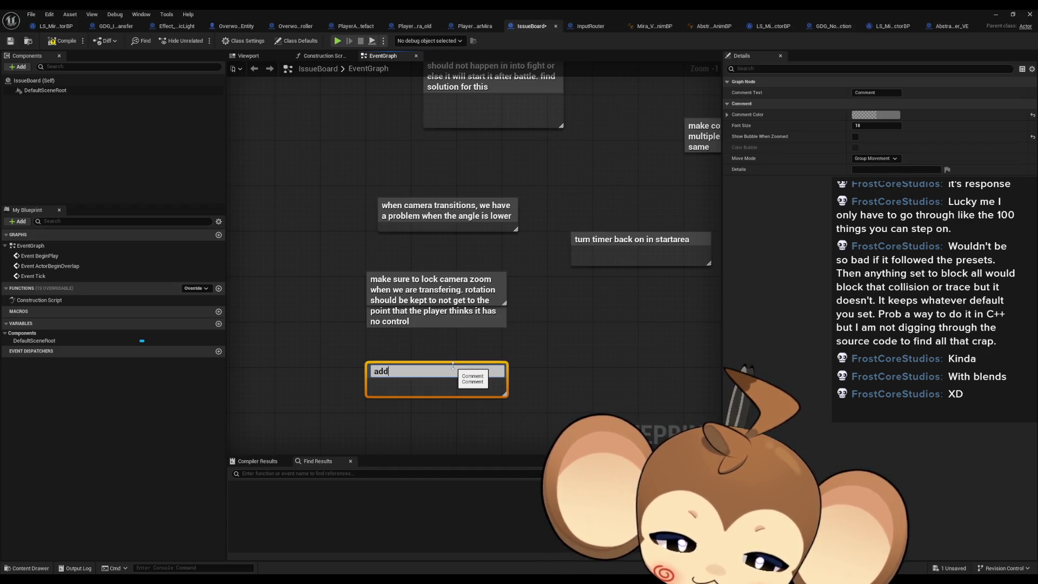
pyautogui.write(' initia')
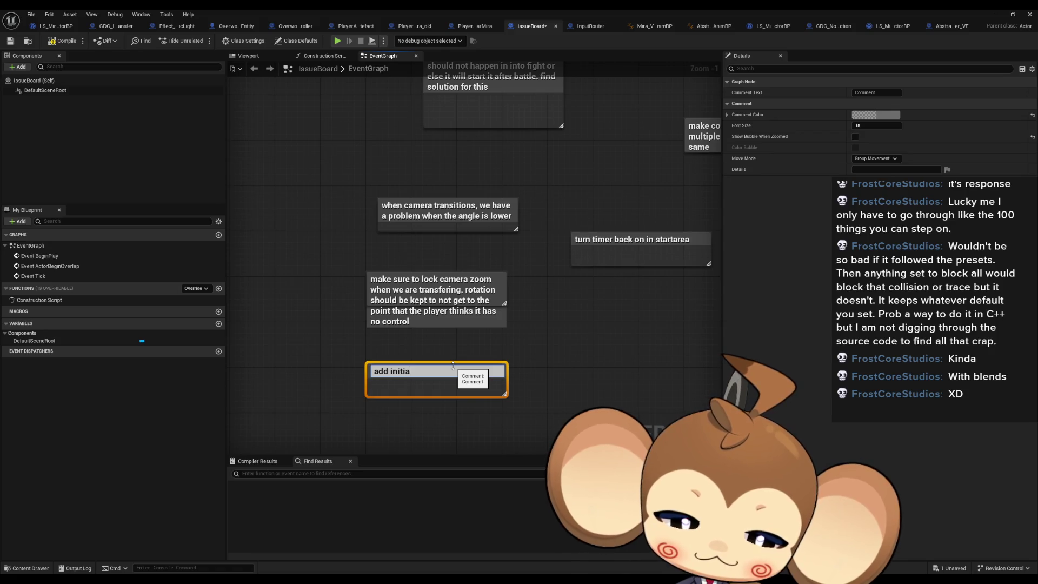
pyautogui.write('l bat')
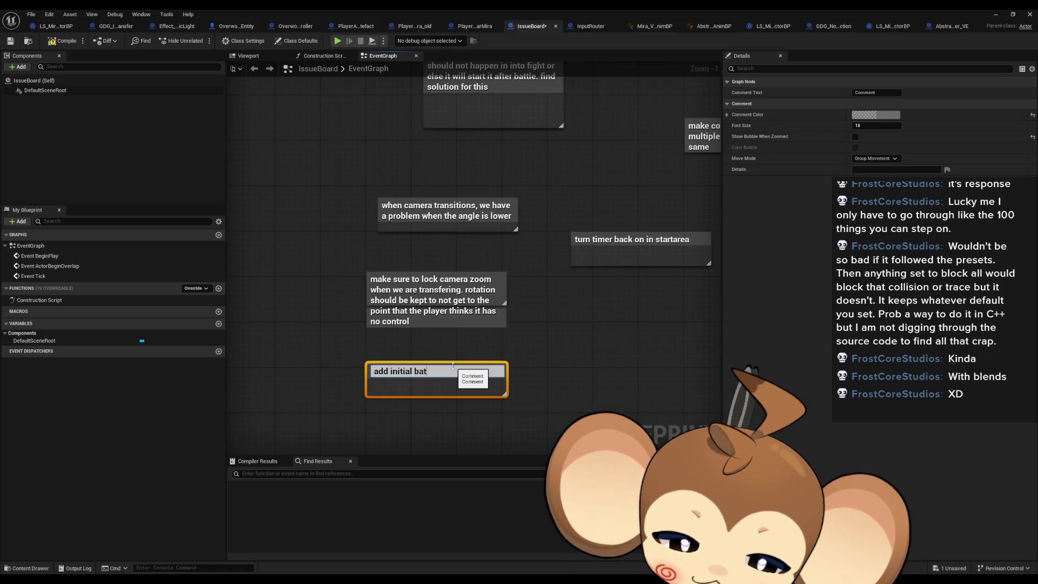
pyautogui.write('tle group')
pyautogui.press('Return')
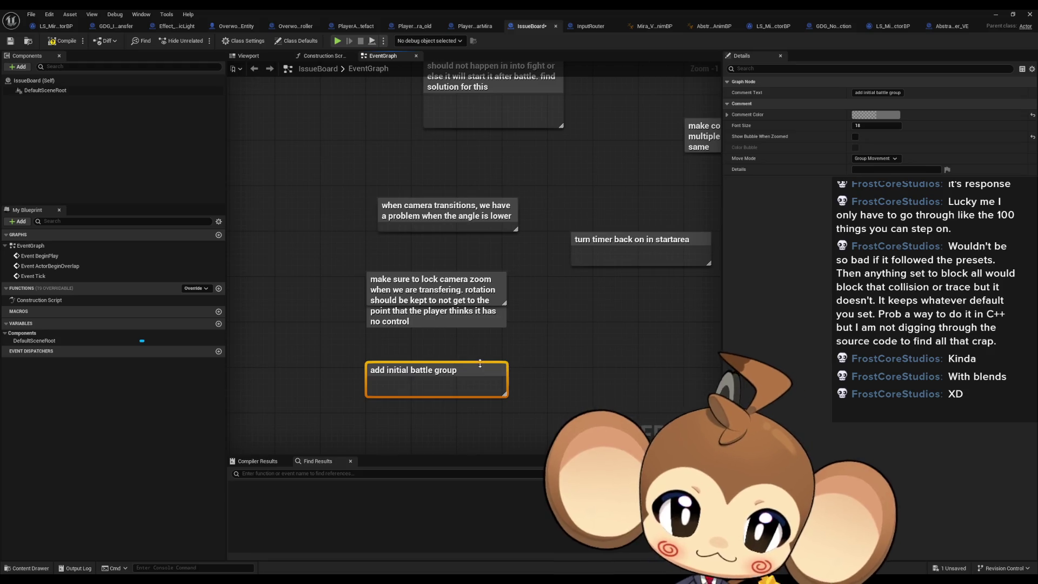
pyautogui.moveTo(444, 374); pyautogui.dragTo(457, 359)
pyautogui.click(384, 401)
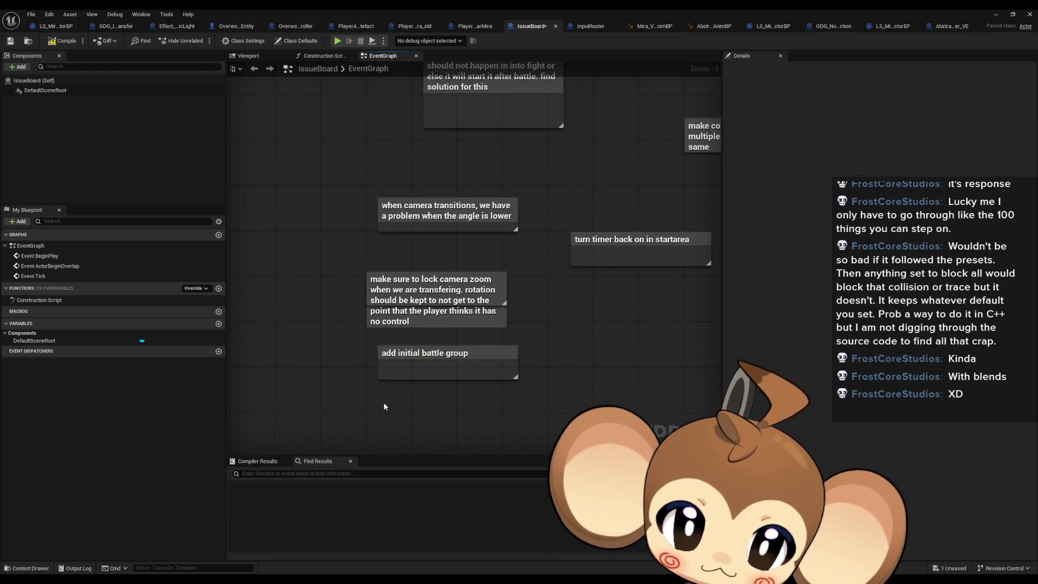
# Add a comment titled 'make save point after transfer' below it.
pyautogui.write('ceturn move point')
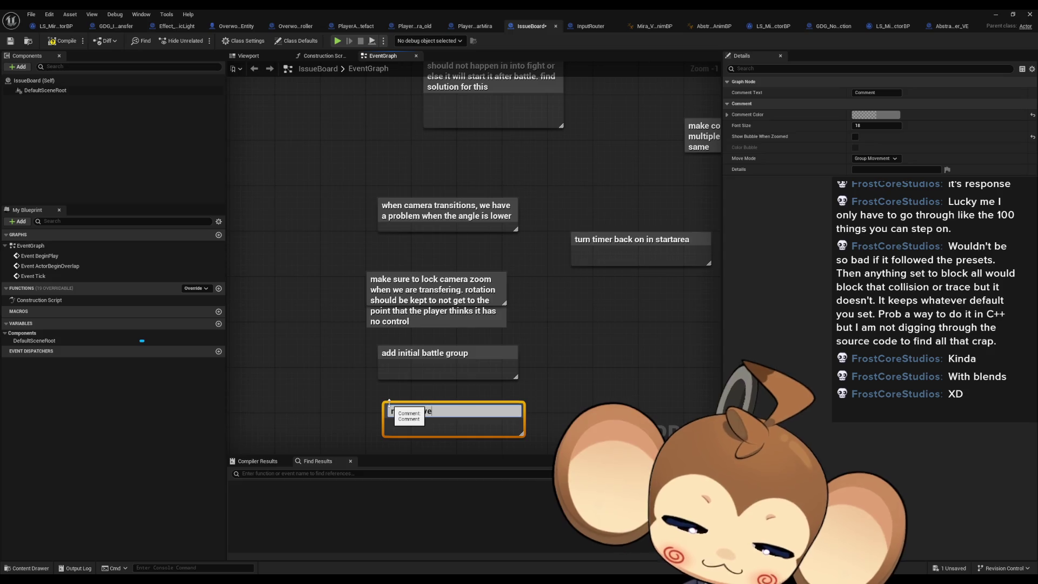
pyautogui.write(' afte')
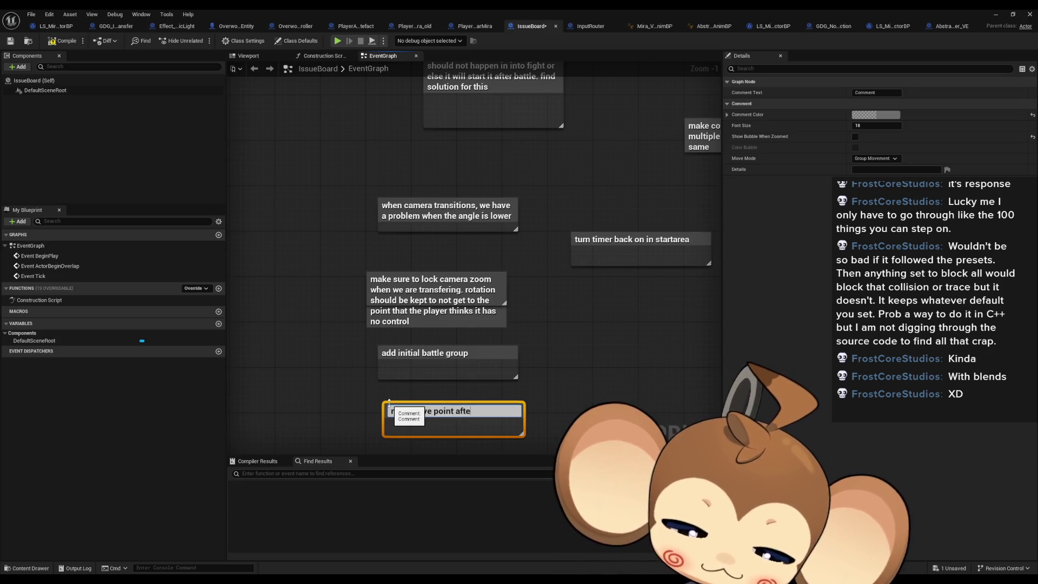
pyautogui.write('r transfer')
pyautogui.press('Return')
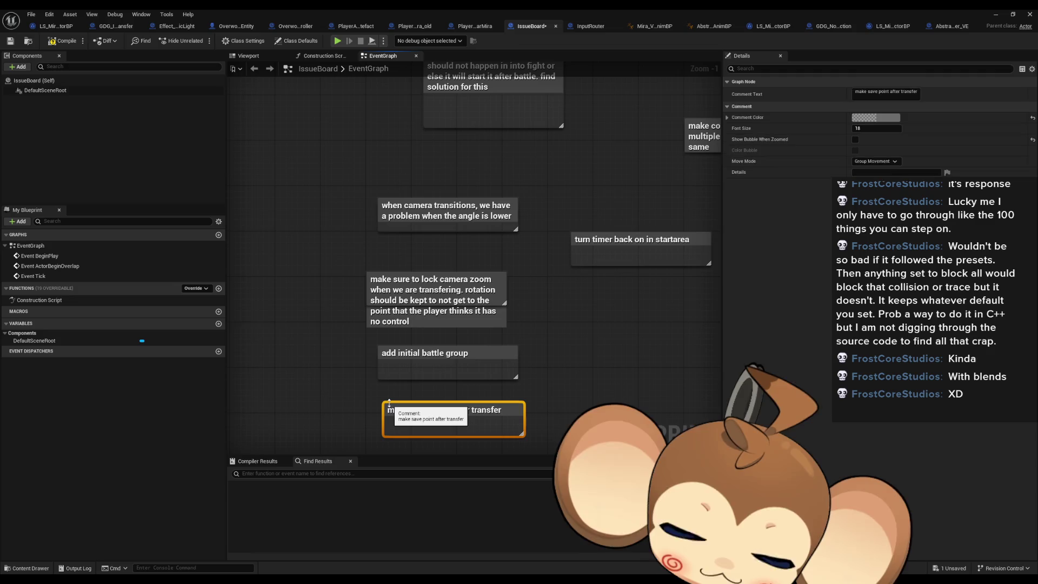
pyautogui.click(611, 364)
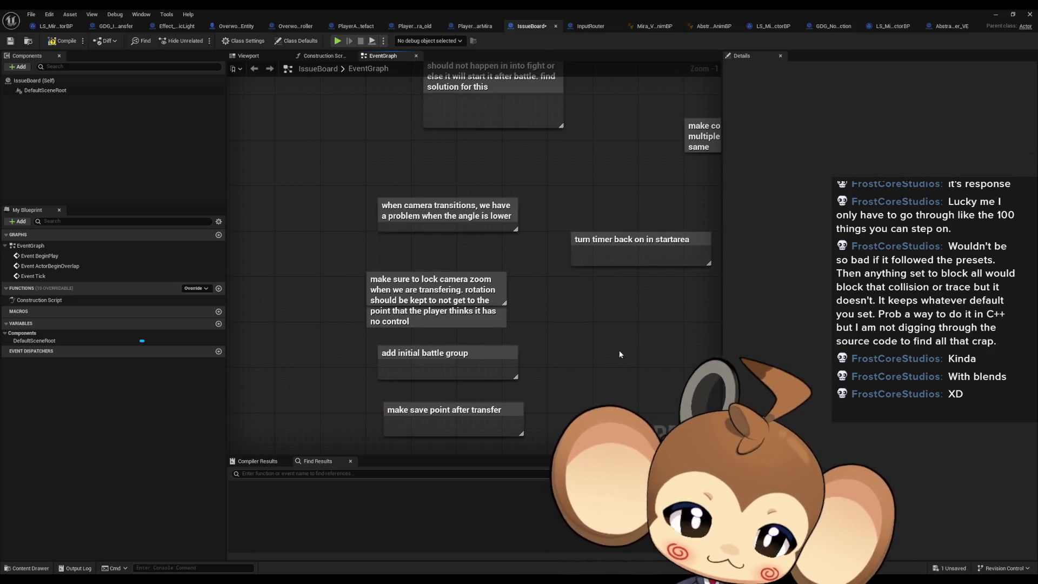
pyautogui.scroll(-3, 608, 354)
pyautogui.scroll(3, 546, 326)
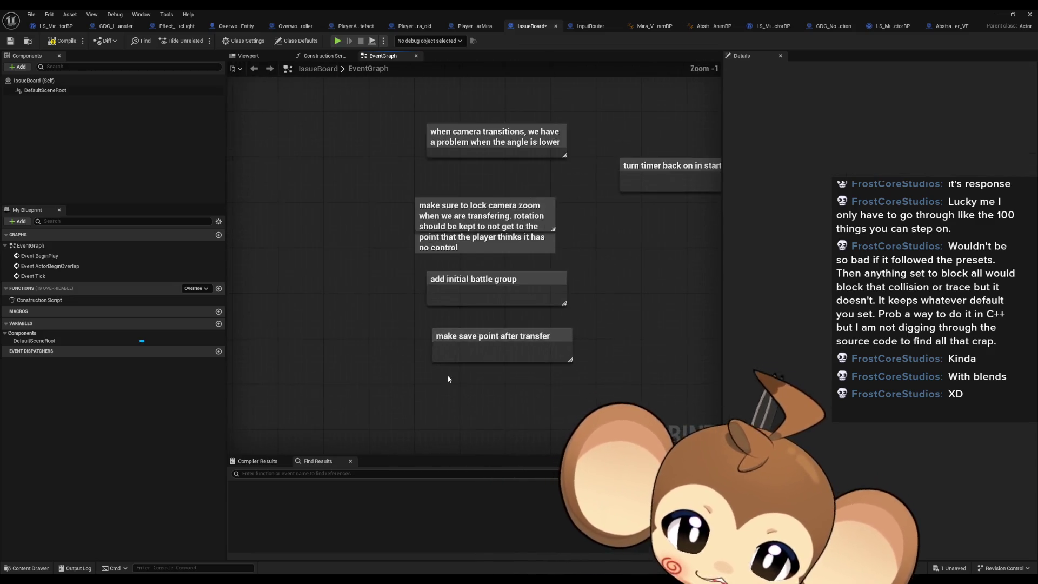
# Add a comment titled 'does normal save work?' under the save point note.
pyautogui.write('cdoes norma')
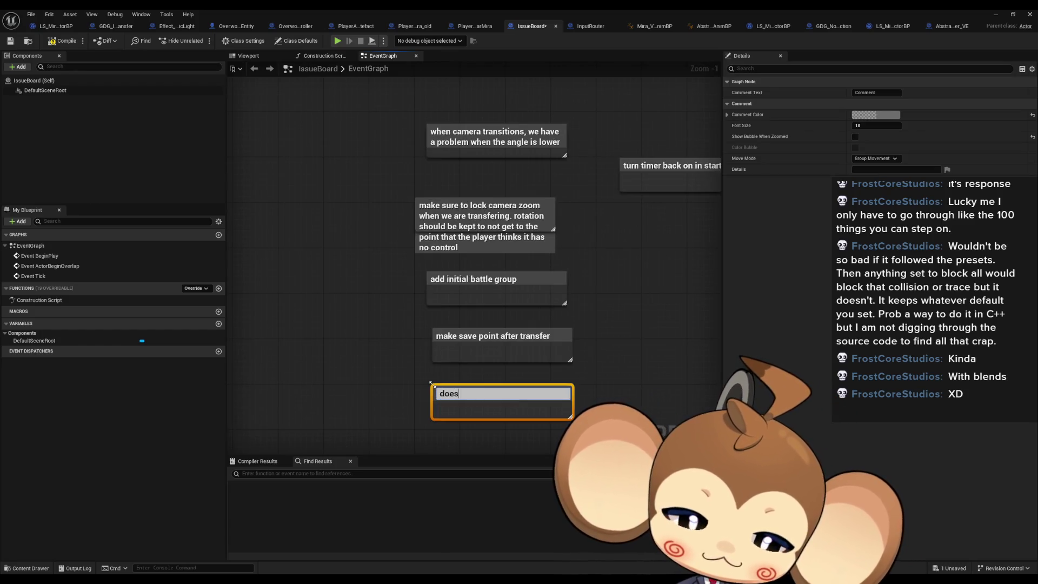
pyautogui.write('l')
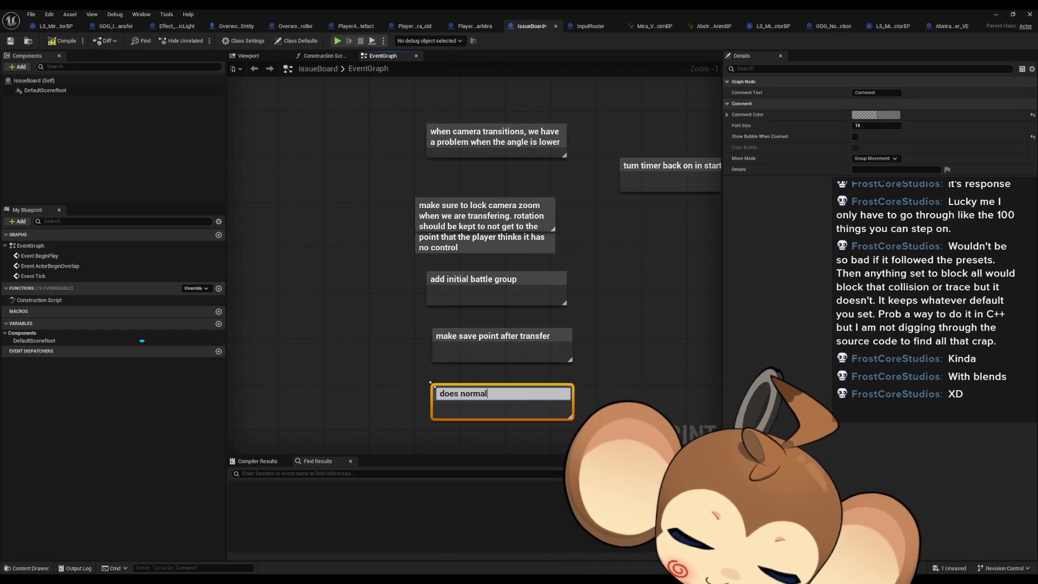
pyautogui.write(' save wr')
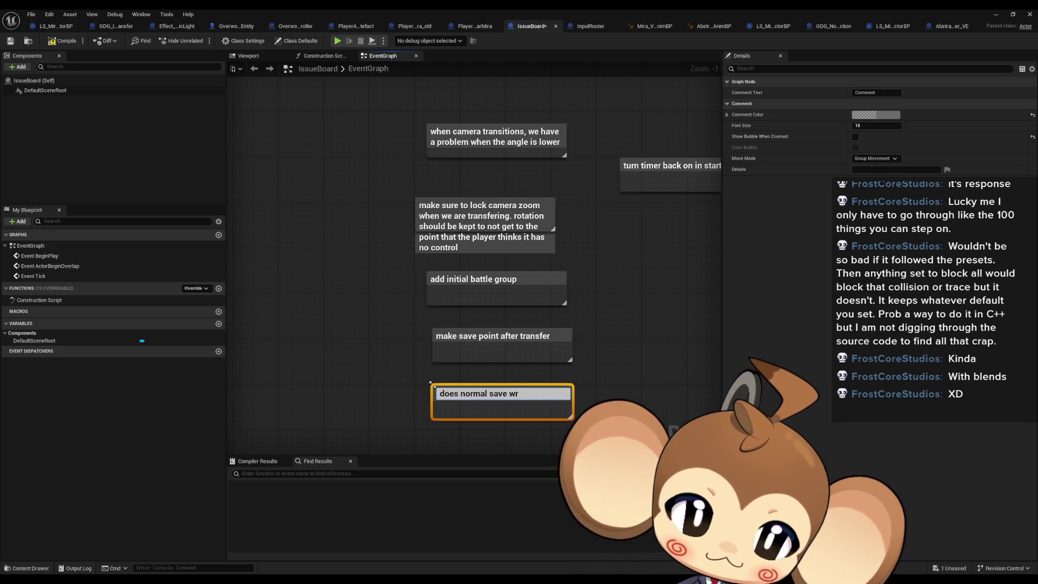
pyautogui.press('BackSpace')
pyautogui.write('ork?')
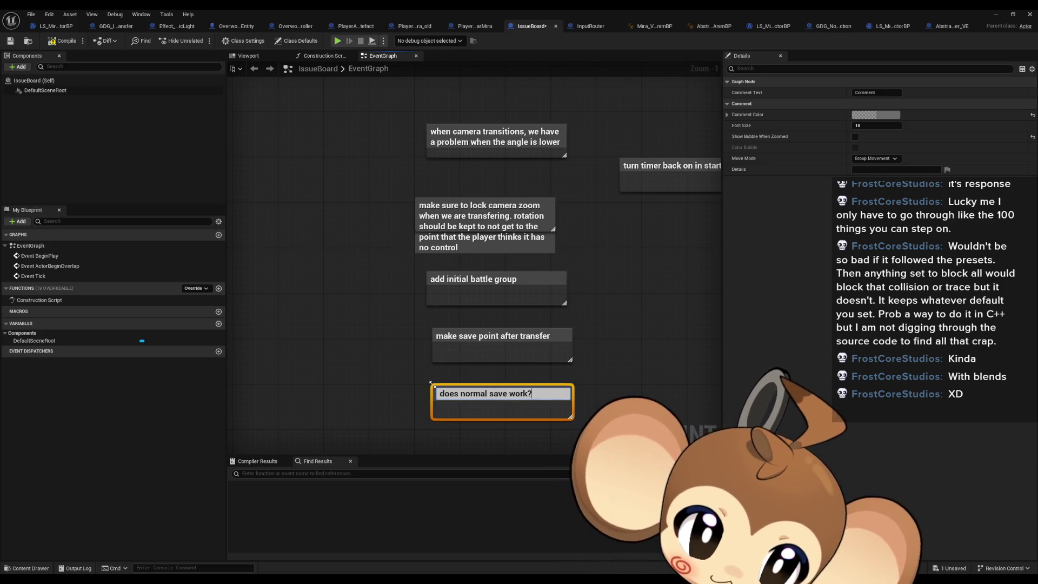
pyautogui.press('Return')
pyautogui.scroll(-3, 431, 383)
pyautogui.moveTo(435, 263)
pyautogui.mouseDown()
pyautogui.moveTo(313, 159)
pyautogui.moveTo(245, 158)
pyautogui.mouseUp()
pyautogui.scroll(3, 345, 378)
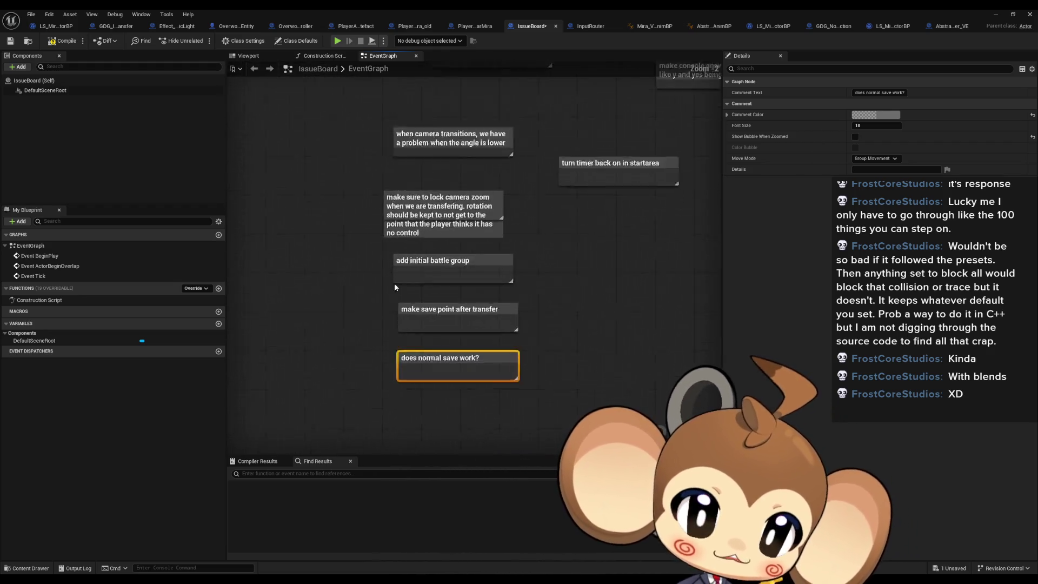
pyautogui.click(344, 355)
# Add the 'hair physics' and 'cloth' comments below it in the column.
pyautogui.press('c')
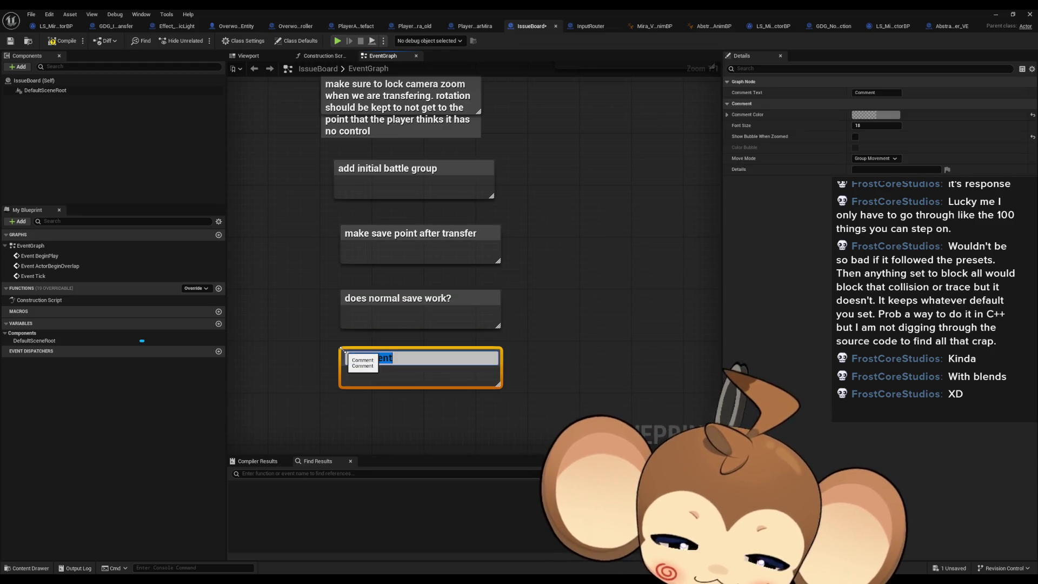
pyautogui.write('hair physics')
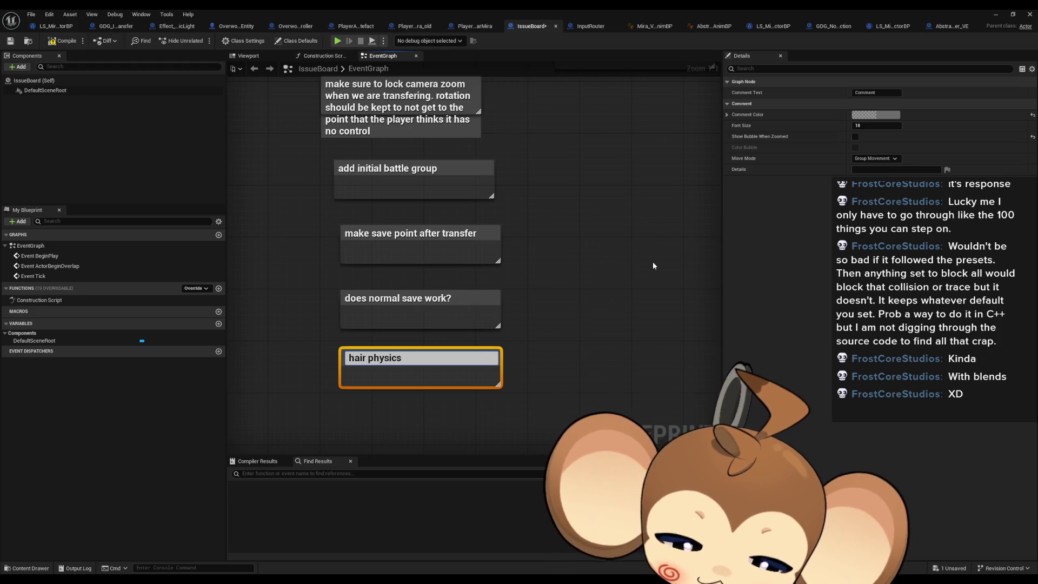
pyautogui.click(452, 411)
pyautogui.press('c')
pyautogui.write('cloth')
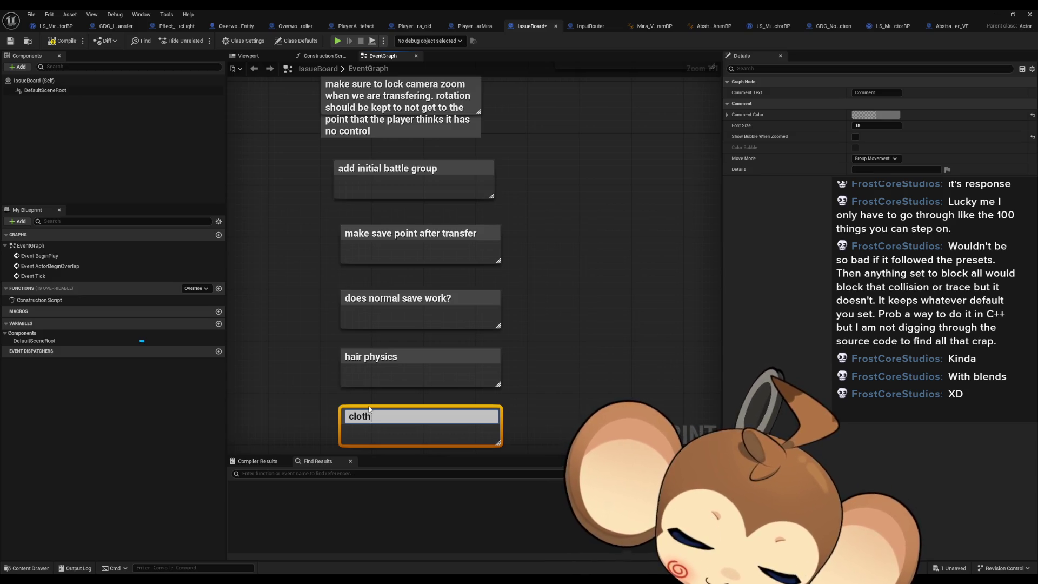
pyautogui.press('Return')
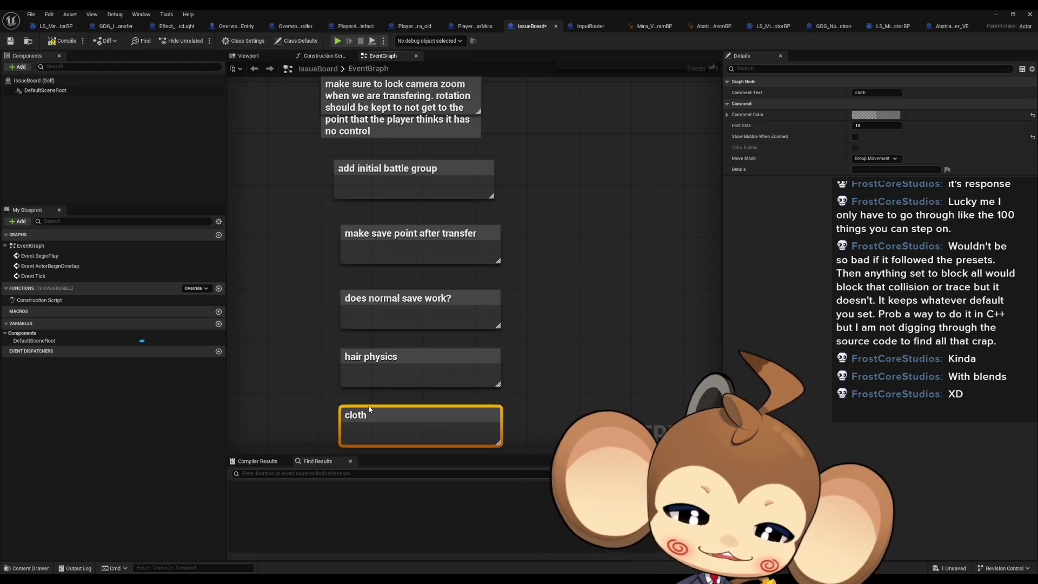
pyautogui.moveTo(370, 409); pyautogui.dragTo(402, 308)
pyautogui.click(393, 344)
# Add a 'blinking' comment and align it with the column.
pyautogui.write('c')
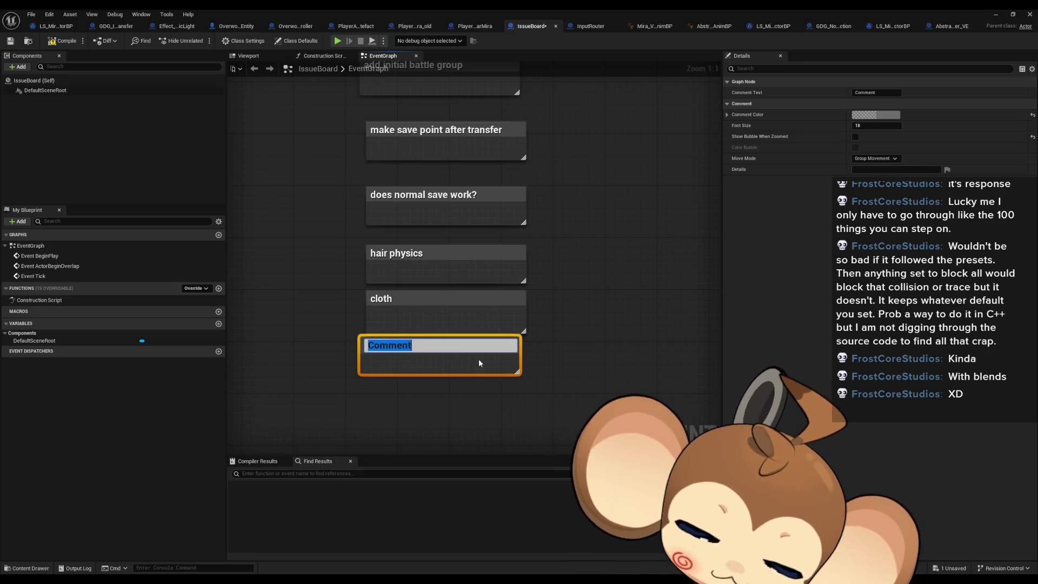
pyautogui.write('blinking')
pyautogui.press('Return')
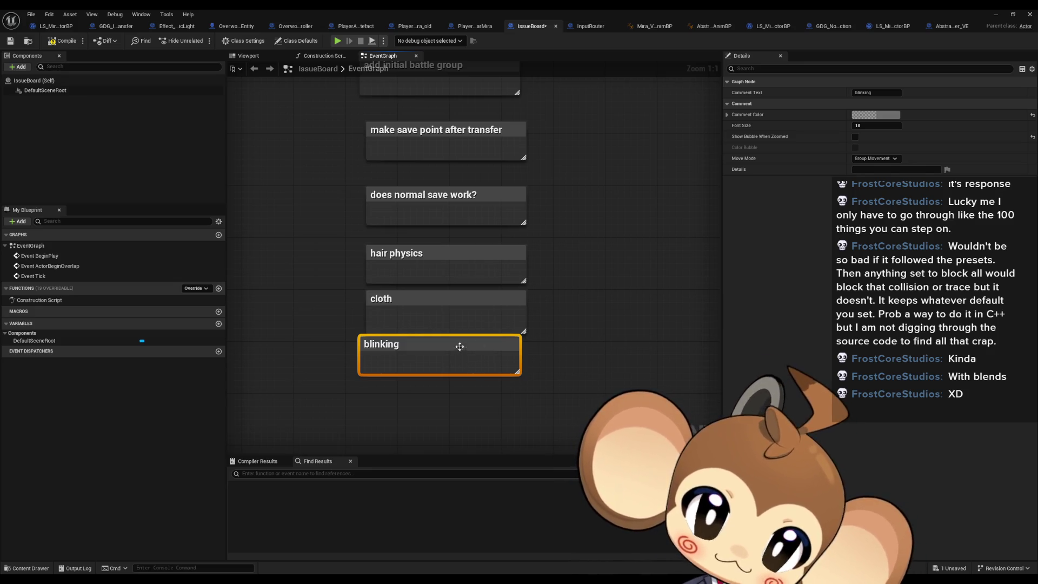
pyautogui.moveTo(459, 345); pyautogui.dragTo(466, 351)
pyautogui.click(599, 296)
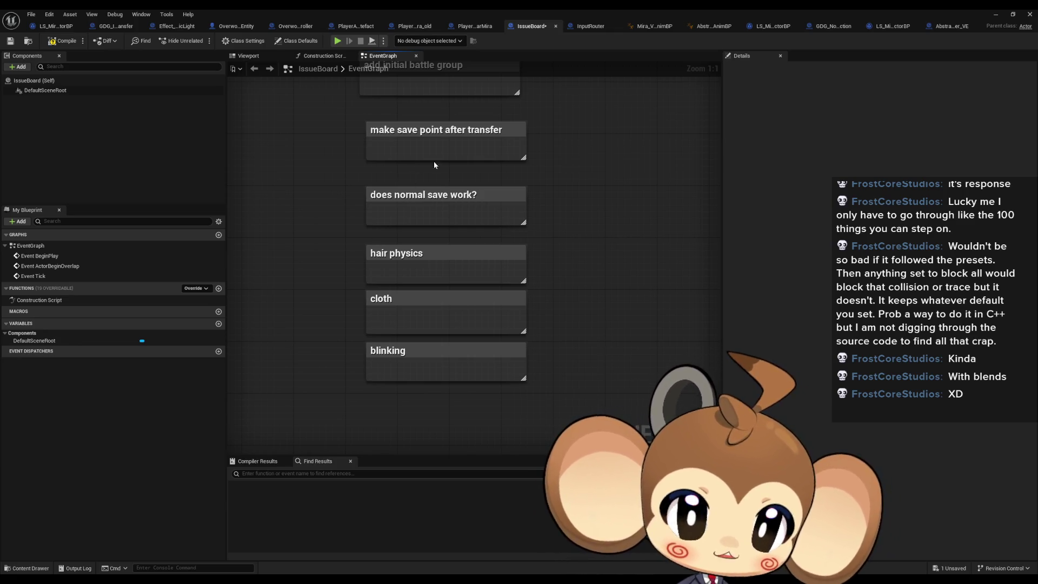
# Lower the camera transitions note and move 'make sure to lock camera zoom' to the left.
pyautogui.scroll(5, 426, 380)
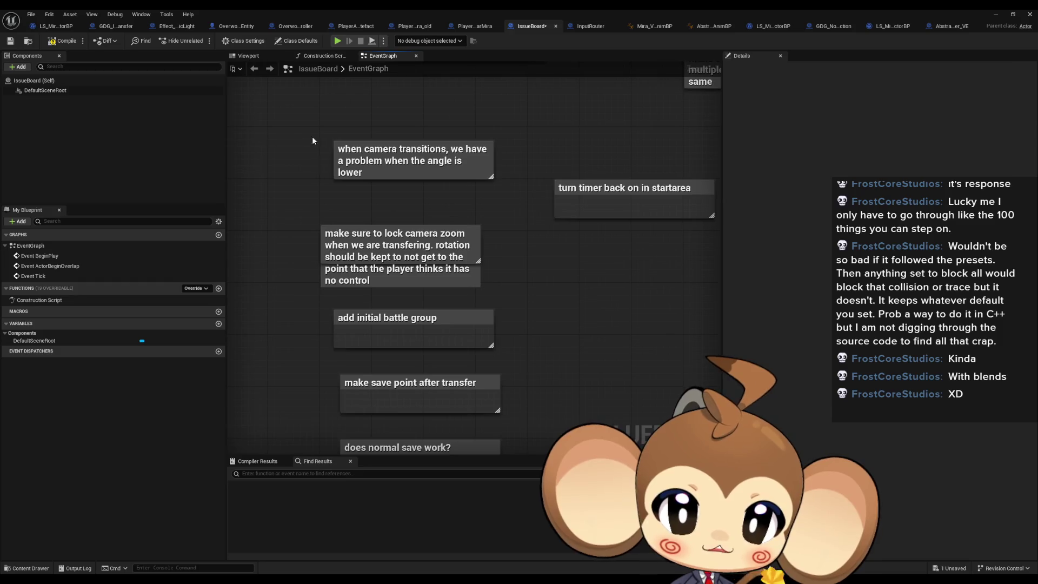
pyautogui.click(346, 162)
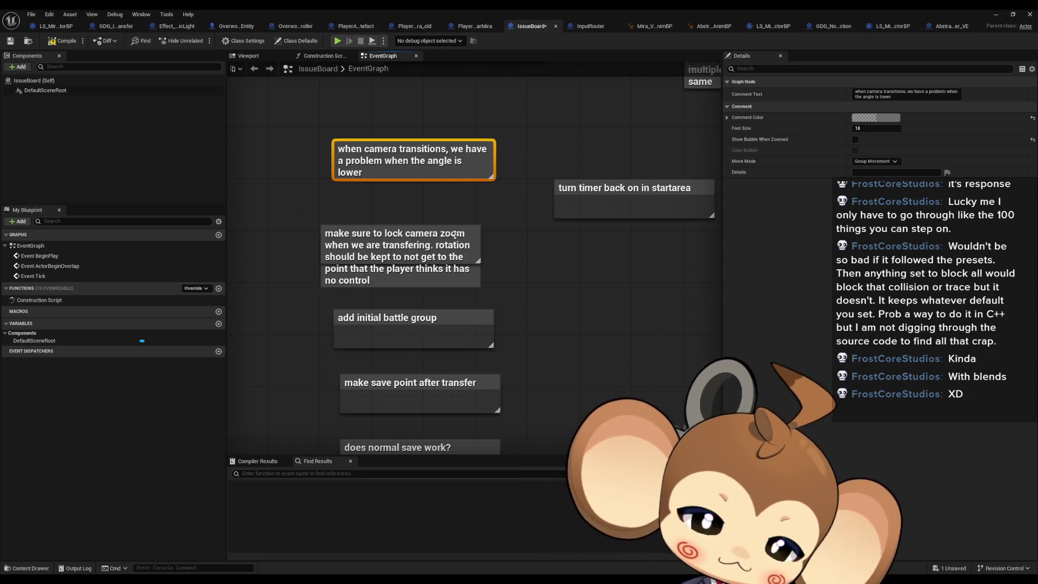
pyautogui.click(486, 288)
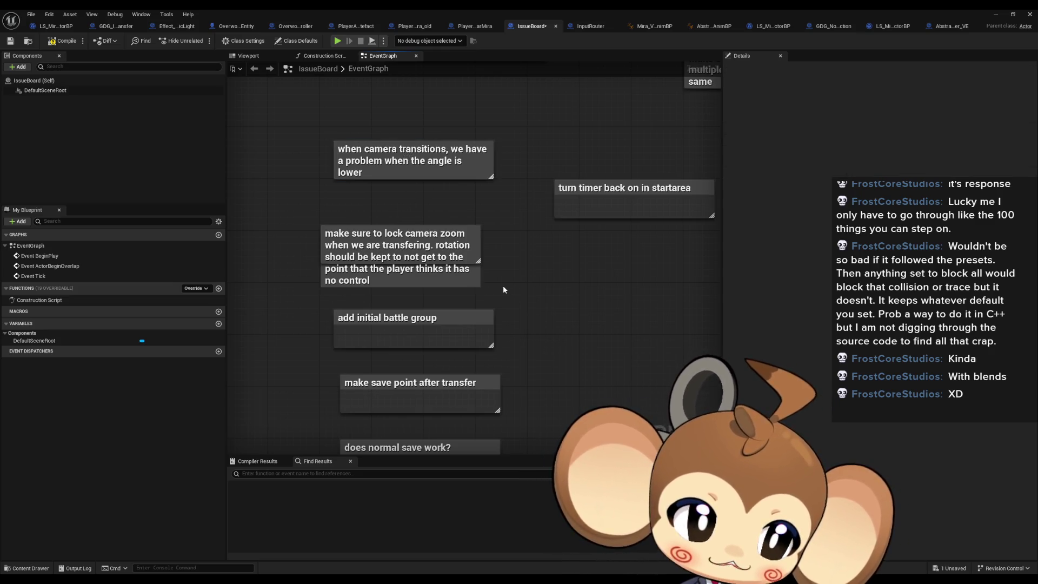
pyautogui.moveTo(351, 232)
pyautogui.mouseDown()
pyautogui.moveTo(413, 234)
pyautogui.moveTo(358, 239)
pyautogui.mouseUp()
pyautogui.click(529, 258)
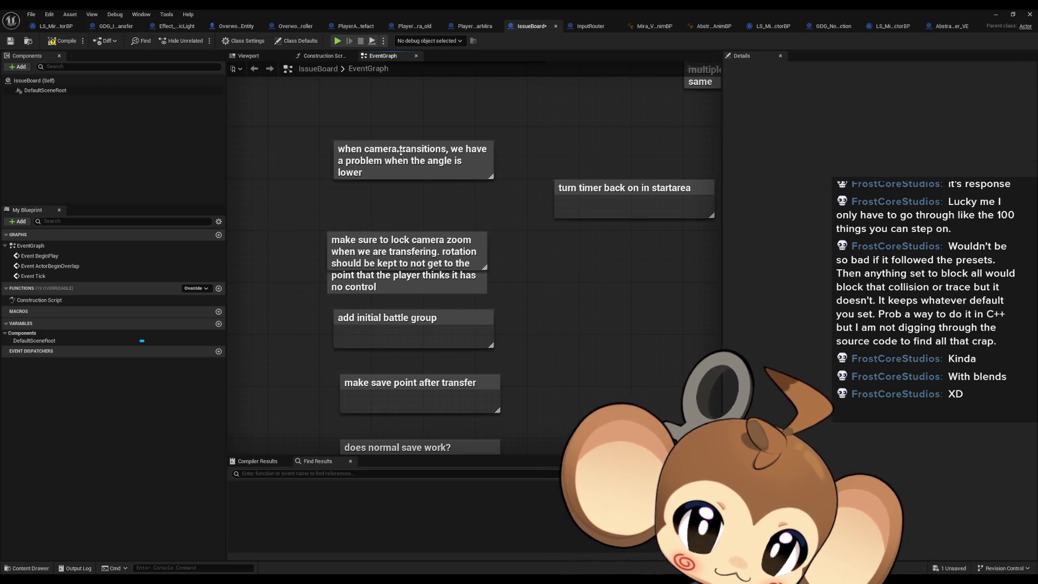
pyautogui.moveTo(402, 153); pyautogui.dragTo(395, 186)
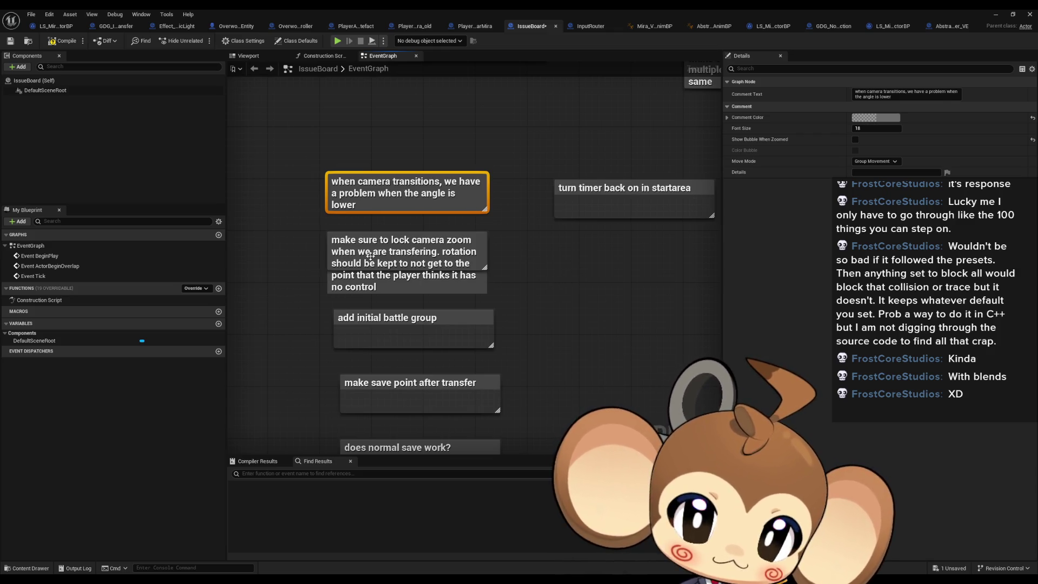
pyautogui.click(370, 256)
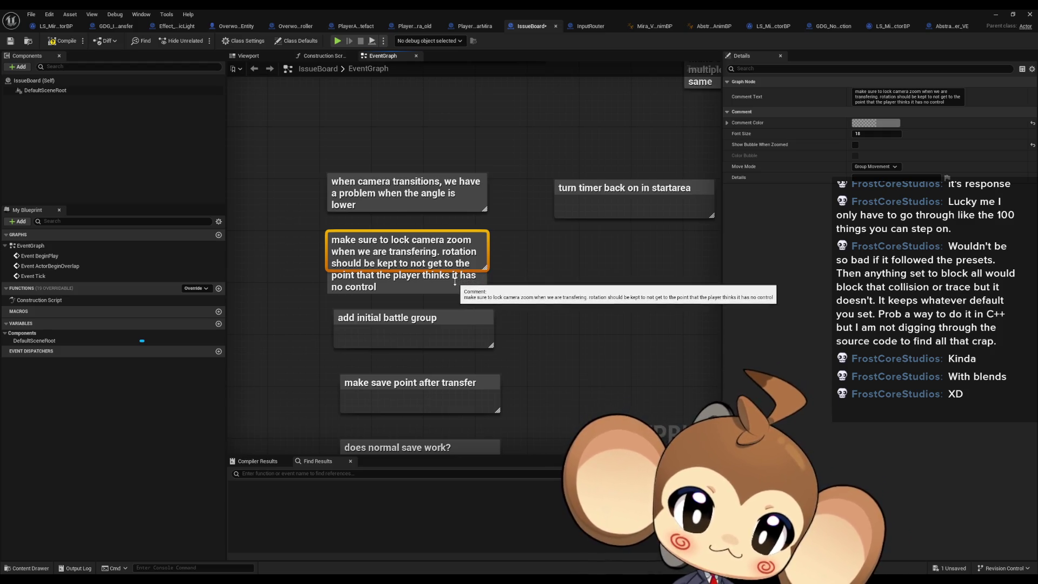
pyautogui.moveTo(402, 244); pyautogui.dragTo(337, 231)
pyautogui.moveTo(304, 165); pyautogui.dragTo(340, 241)
pyautogui.click(358, 242)
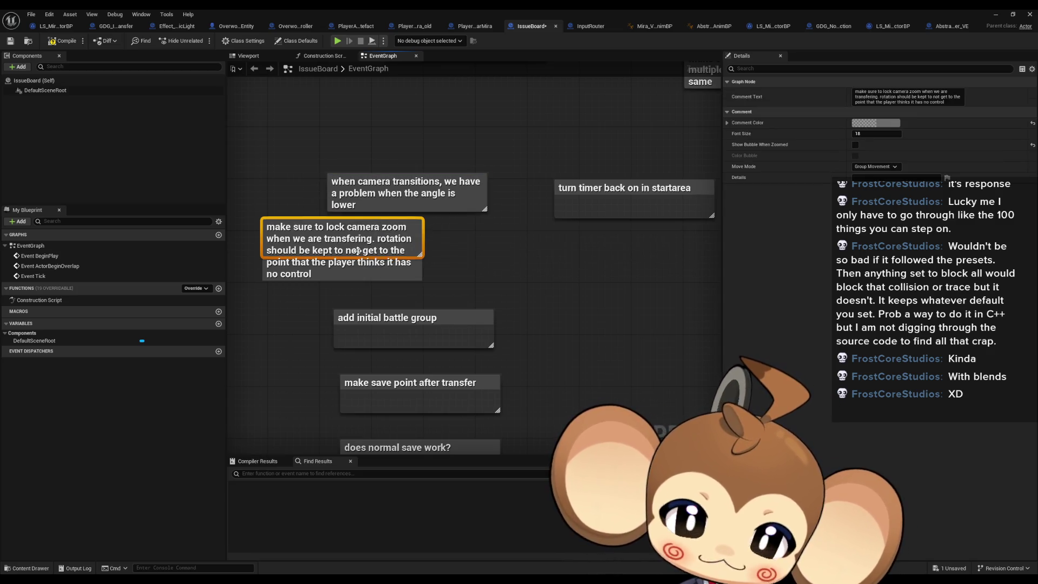
# Bring 'turn timer back on in startarea' down-left beside the camera-zoom note.
pyautogui.click(417, 297)
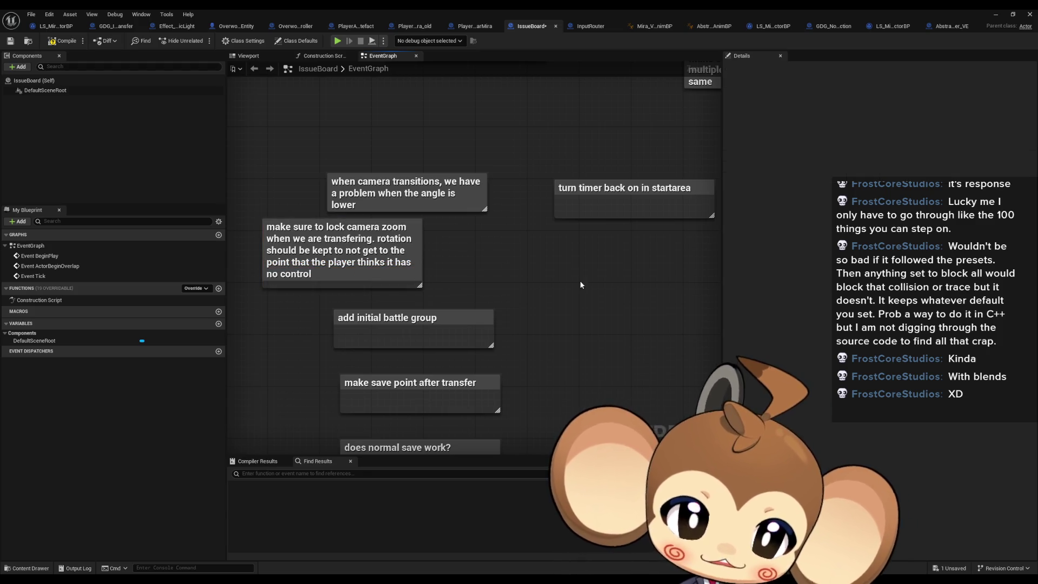
pyautogui.scroll(1, 442, 301)
pyautogui.moveTo(450, 205)
pyautogui.mouseDown()
pyautogui.moveTo(452, 235)
pyautogui.moveTo(382, 276)
pyautogui.mouseUp()
pyautogui.click(494, 198)
pyautogui.scroll(-2, 573, 163)
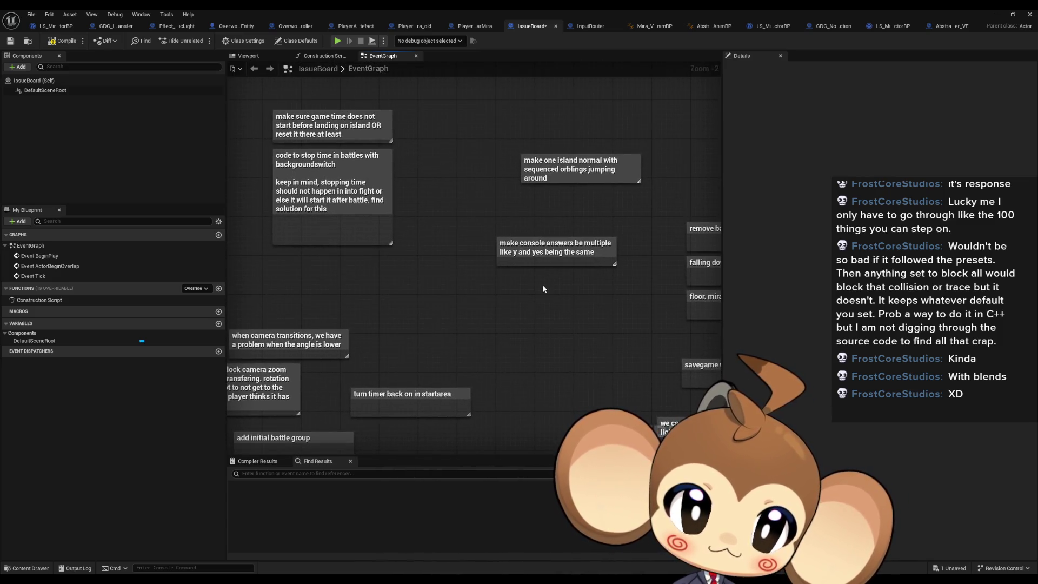
pyautogui.scroll(2, 434, 274)
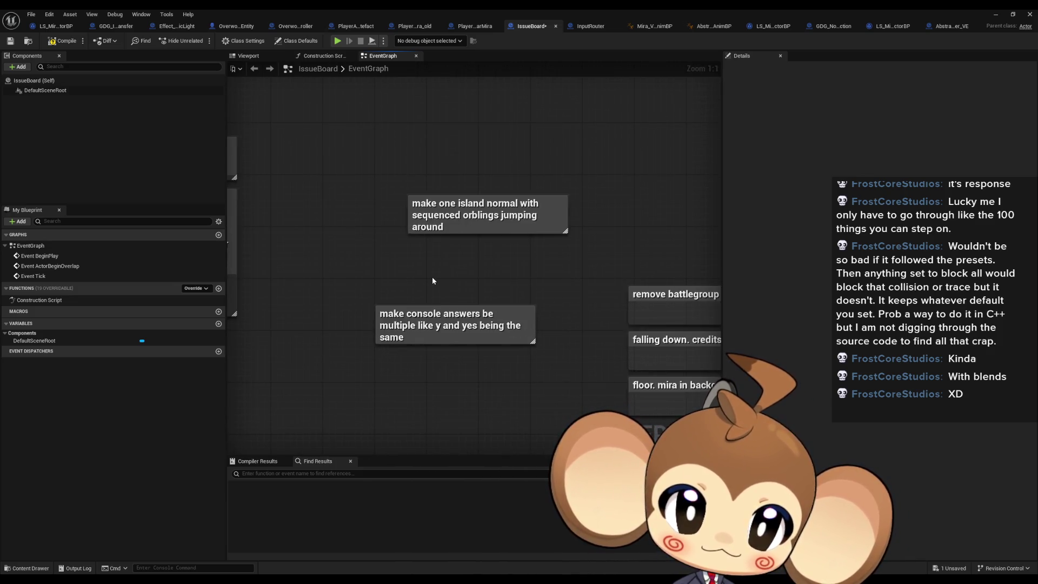
pyautogui.scroll(-4, 449, 280)
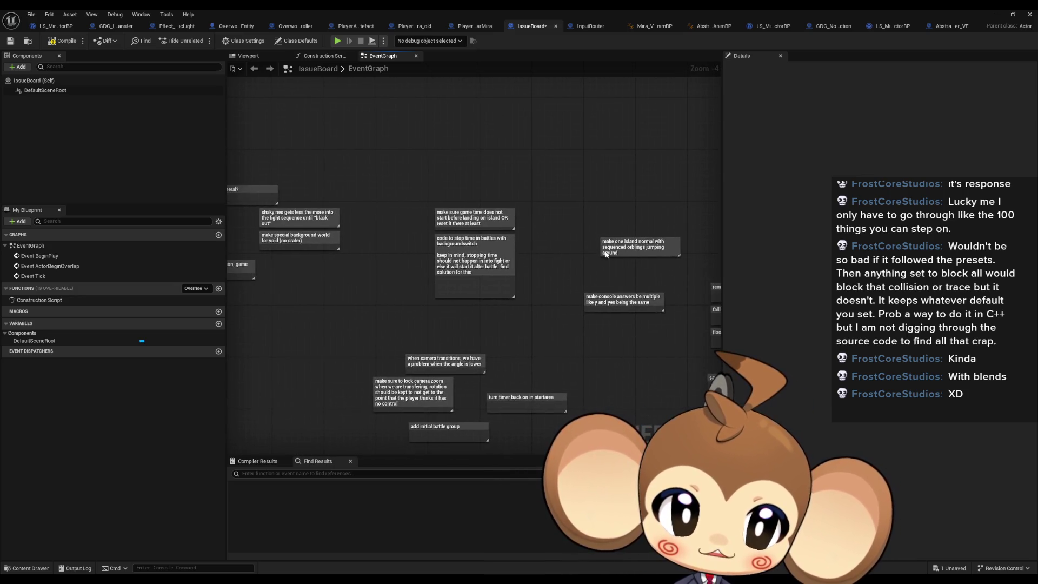
pyautogui.scroll(2, 539, 273)
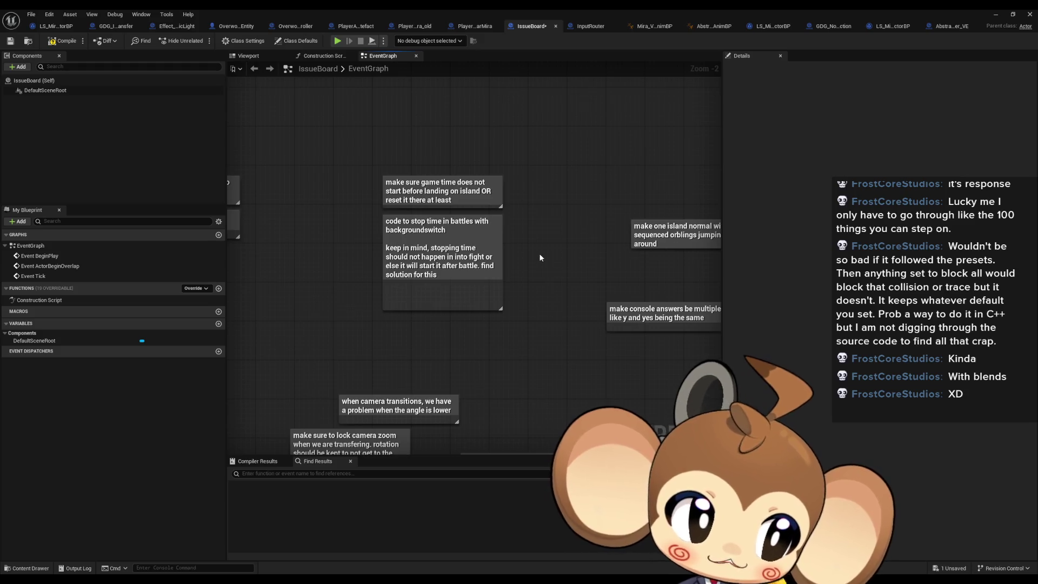
pyautogui.moveTo(539, 258)
pyautogui.mouseDown()
pyautogui.moveTo(592, 237)
pyautogui.moveTo(987, 261)
pyautogui.mouseUp()
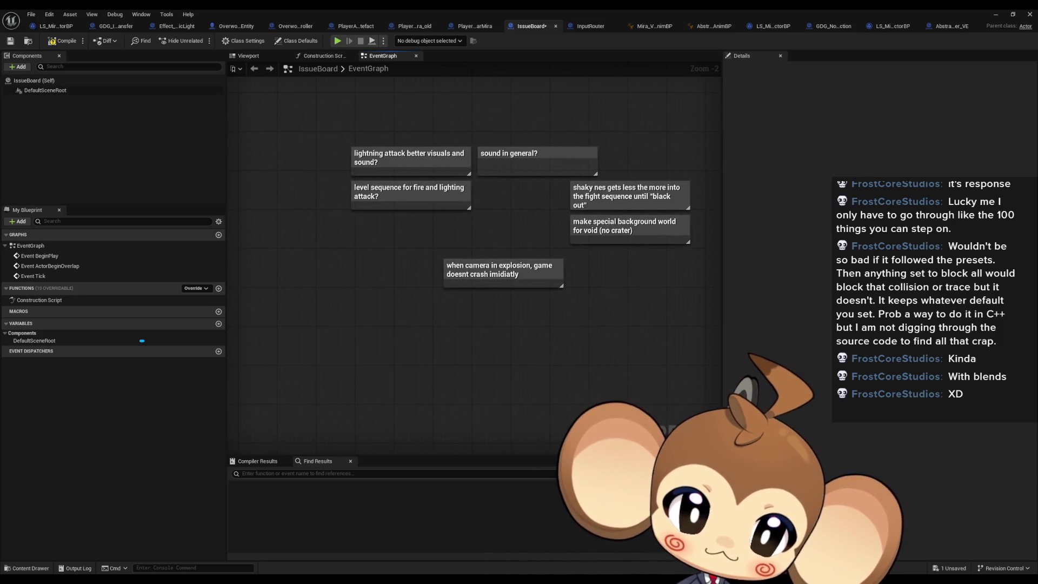
pyautogui.moveTo(573, 252); pyautogui.dragTo(519, 189)
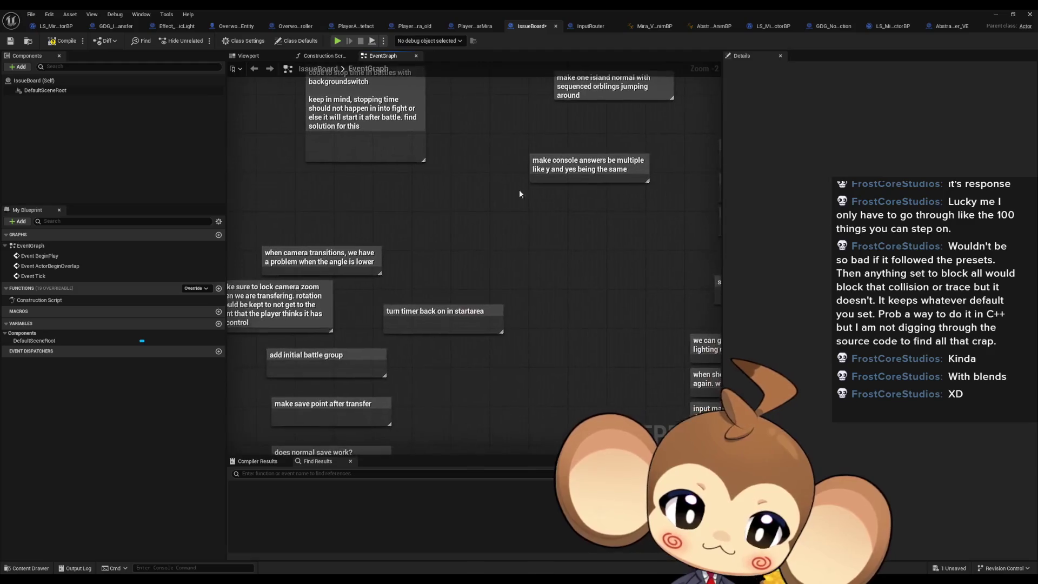
pyautogui.scroll(1, 509, 319)
# Append the line 'make sure it does not trigger before' to the turn timer comment.
pyautogui.scroll(1, 510, 319)
pyautogui.click(476, 312)
pyautogui.click(476, 313)
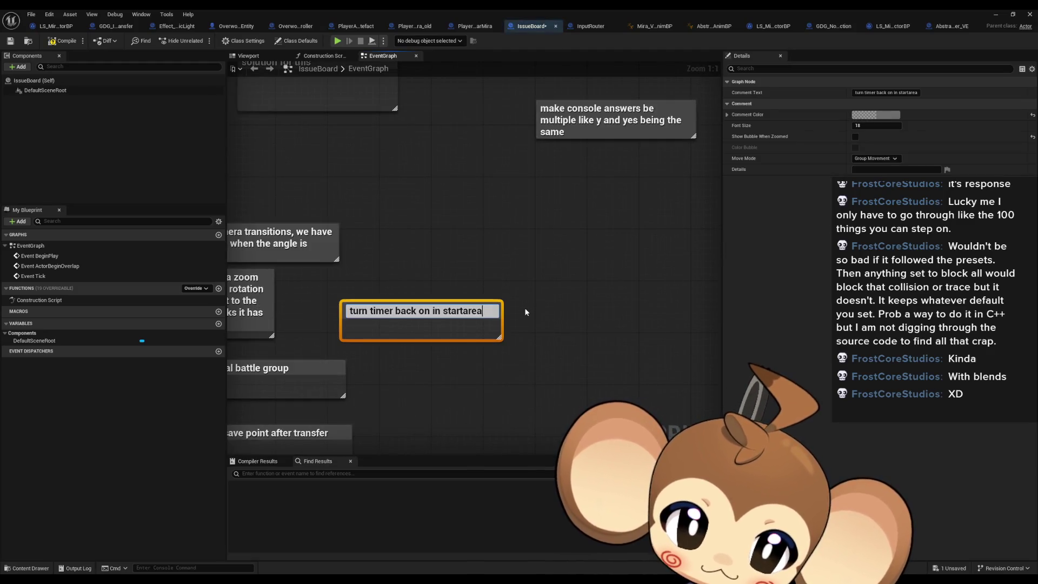
pyautogui.write('make sure')
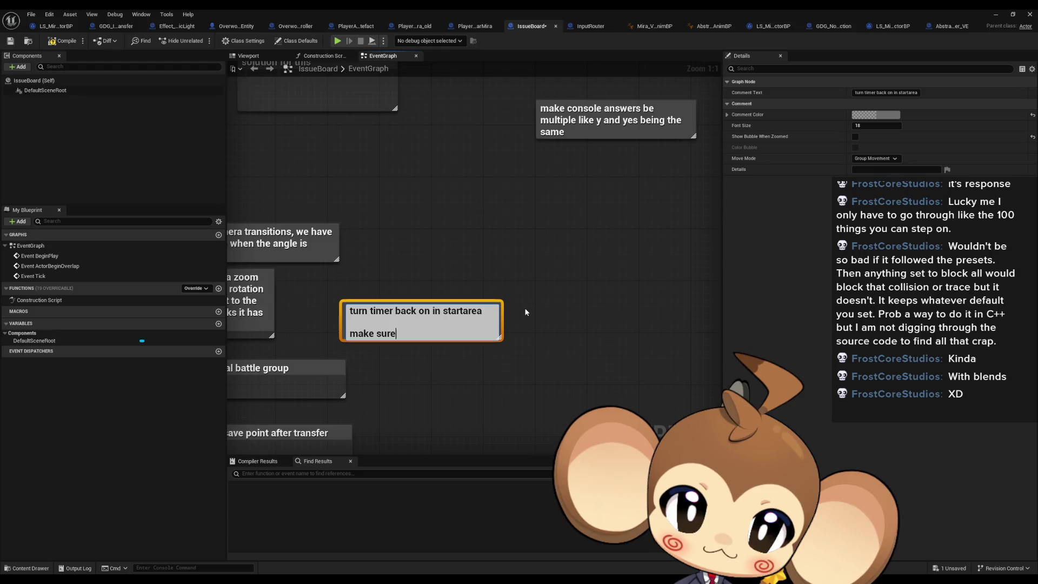
pyautogui.write(' it does no')
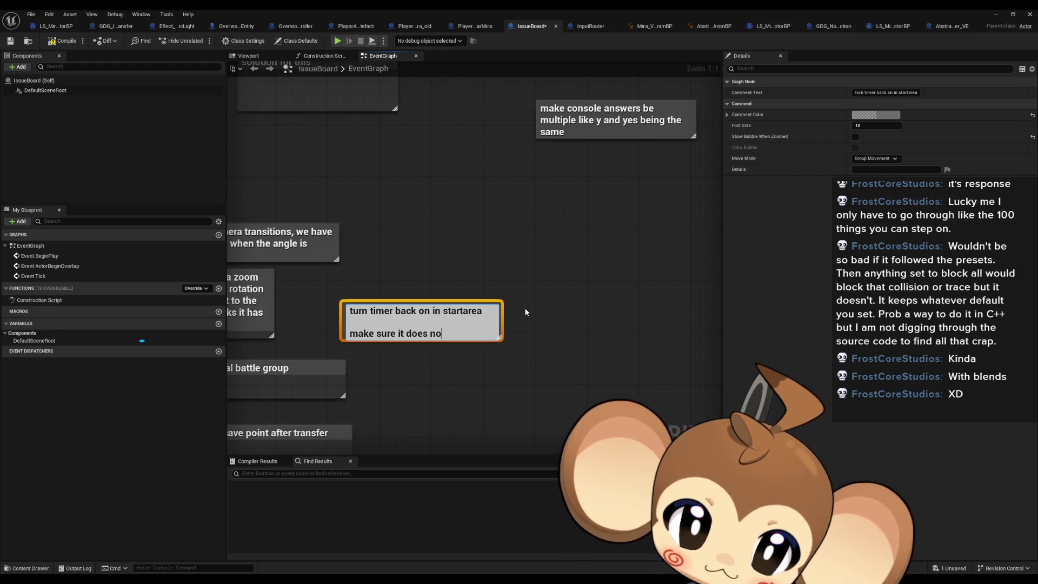
pyautogui.write('t trigger ')
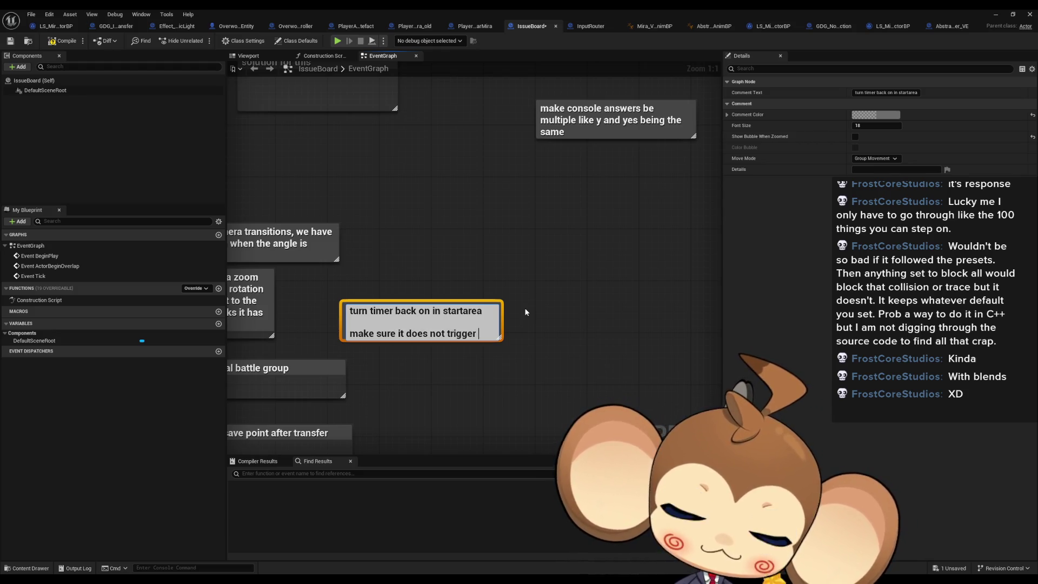
pyautogui.write('before')
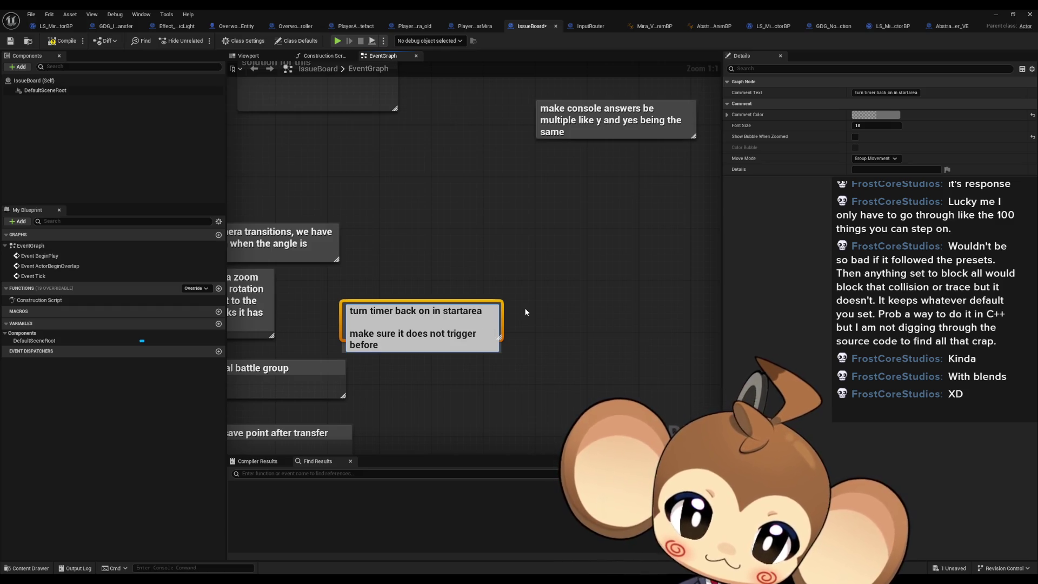
pyautogui.press('Return')
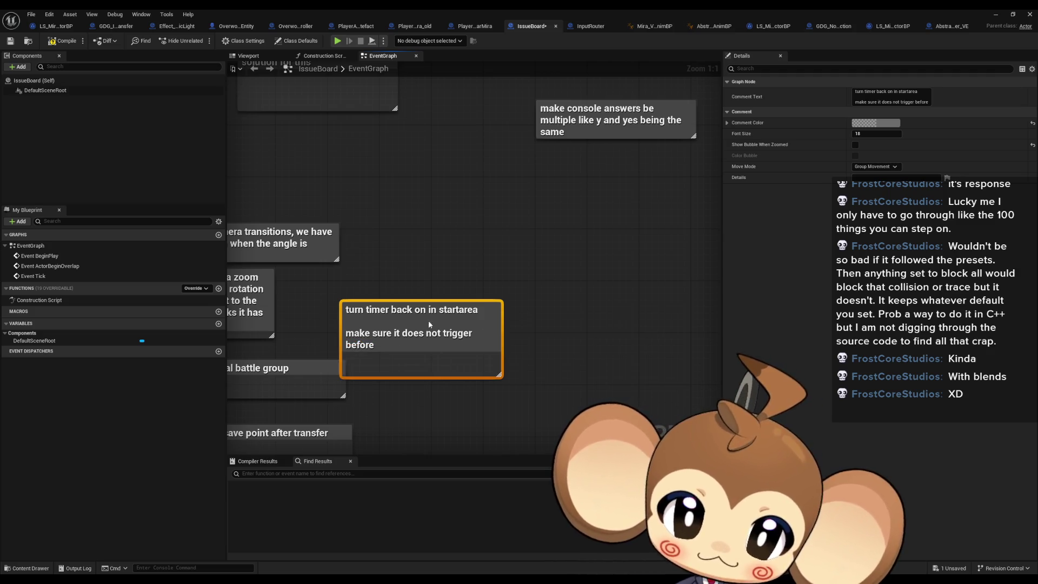
pyautogui.moveTo(428, 326); pyautogui.dragTo(461, 294)
pyautogui.doubleClick(504, 301)
pyautogui.click(447, 333)
# Shorten the turn timer box and delete 'remove battlegroup', 'falling down. credits', 'floor. mira in background', 'savegame when at ground'.
pyautogui.moveTo(439, 342); pyautogui.dragTo(438, 320)
pyautogui.scroll(-4, 480, 346)
pyautogui.scroll(3, 445, 274)
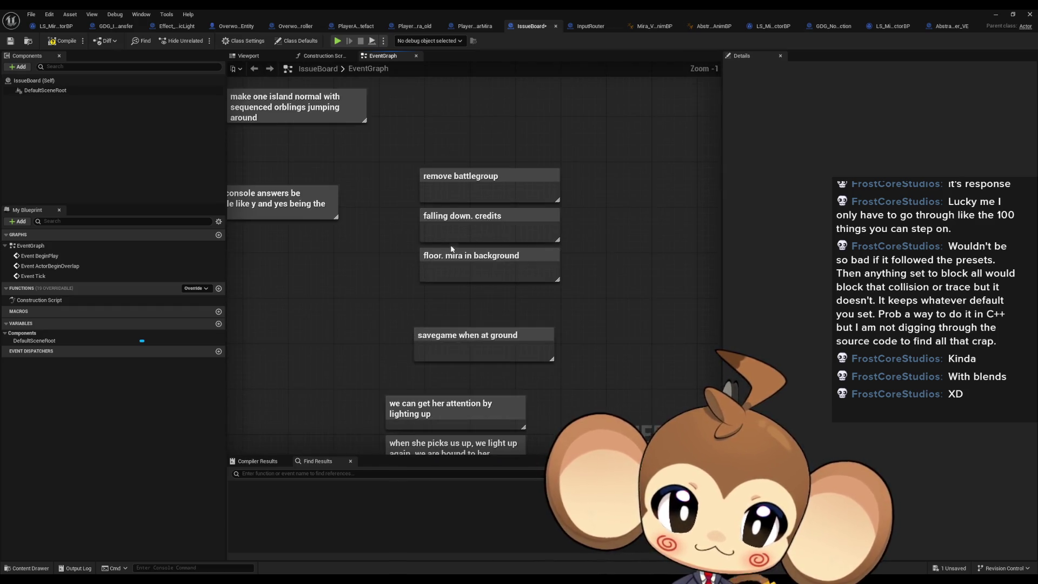
pyautogui.click(457, 186)
pyautogui.press('Delete')
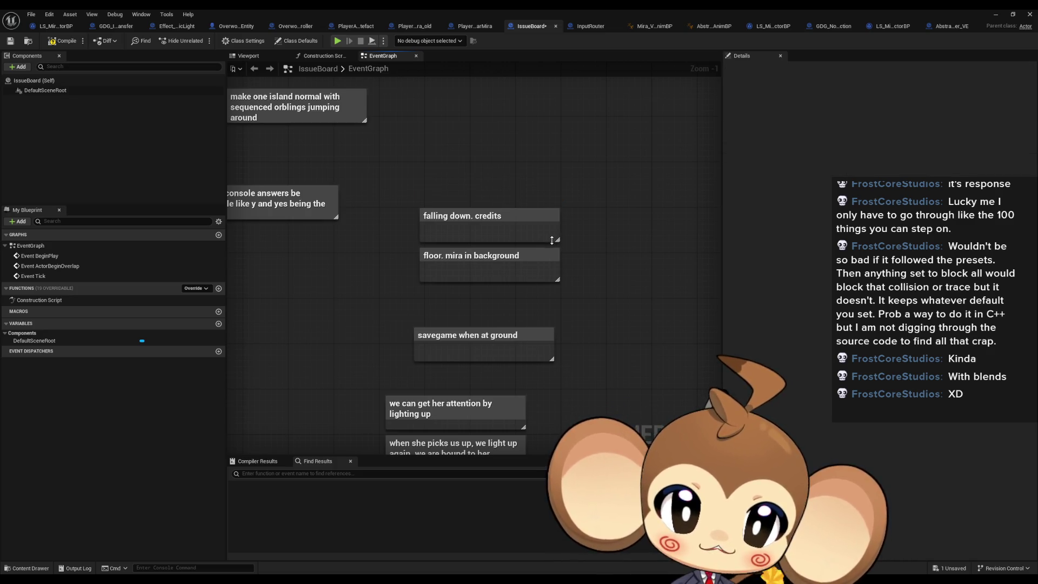
pyautogui.click(482, 218)
pyautogui.press('Delete')
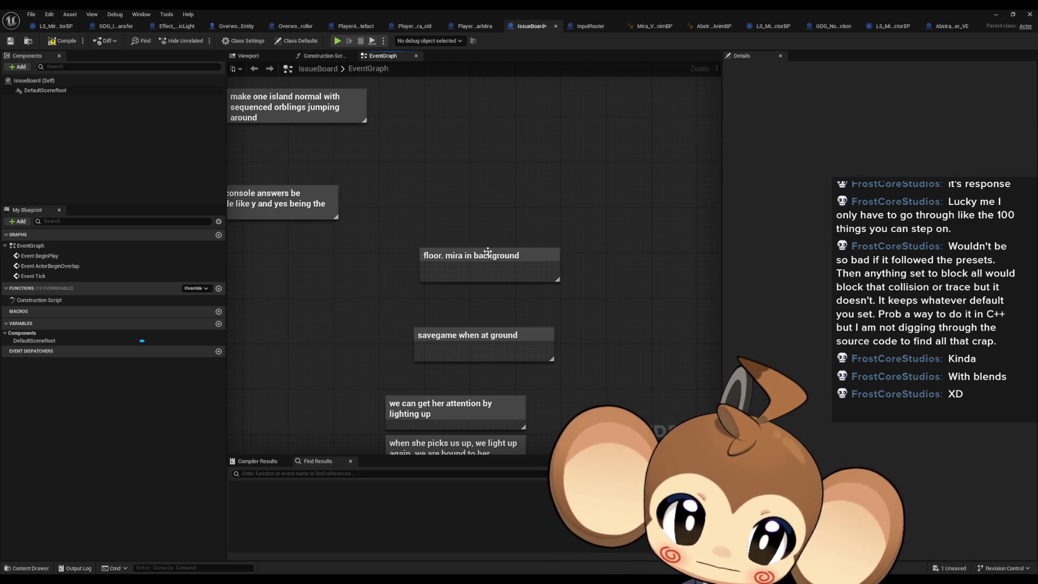
pyautogui.click(544, 269)
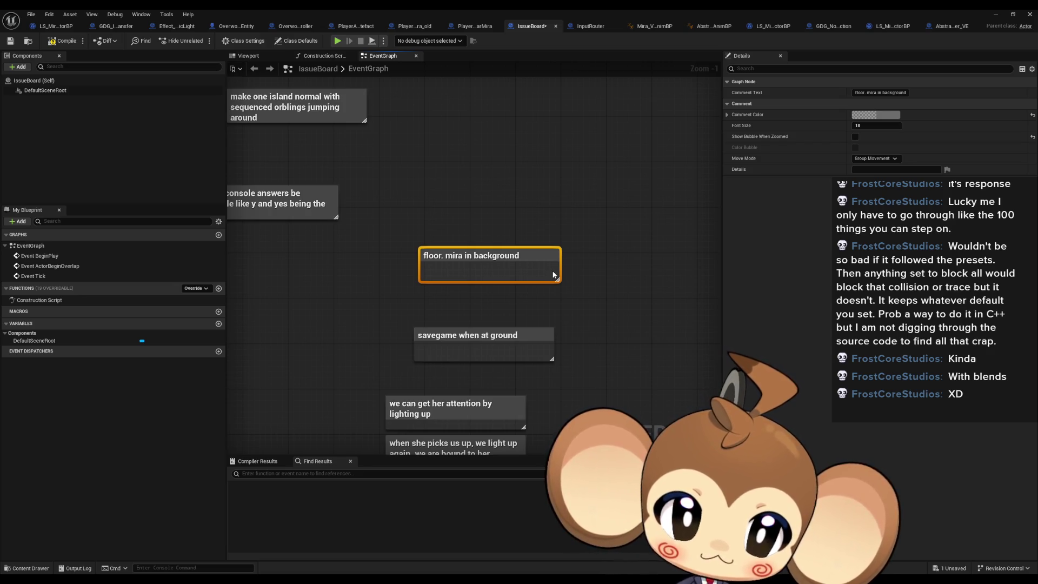
pyautogui.press('Delete')
pyautogui.click(508, 263)
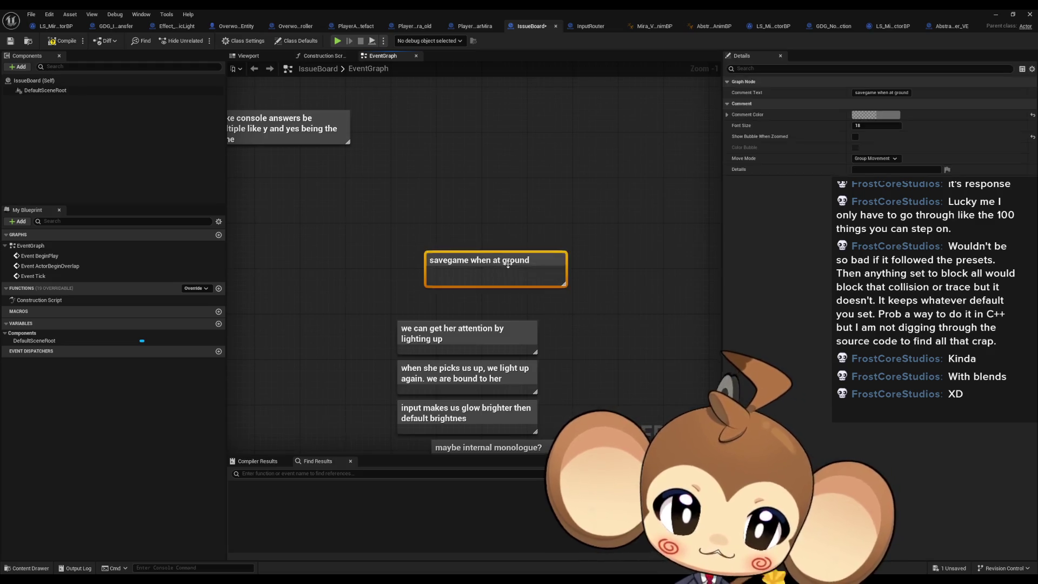
pyautogui.press('Delete')
# Delete the 'we can get her attention', 'when she picks us up' and 'input makes us glow' comments.
pyautogui.click(472, 227)
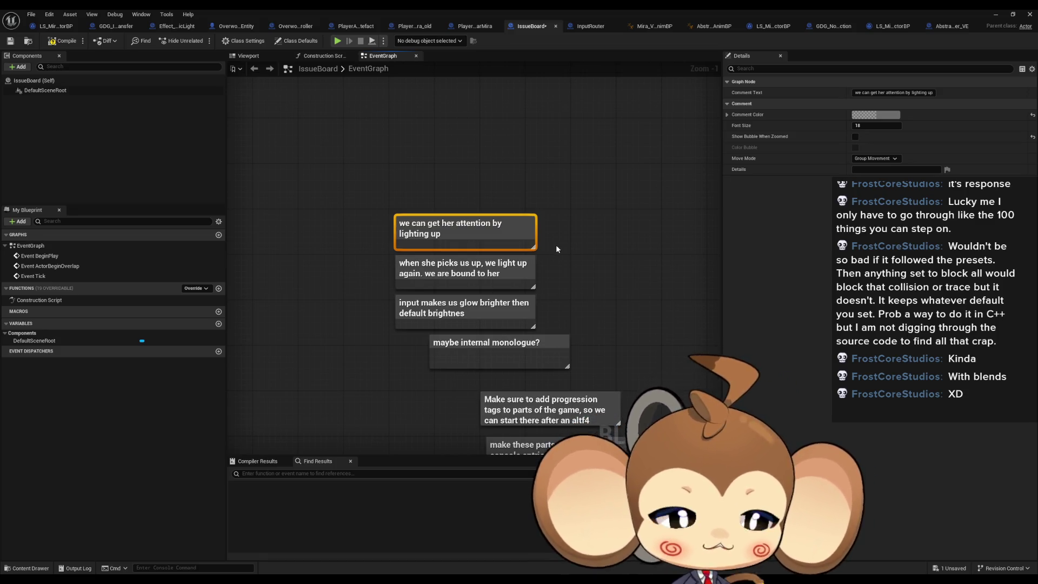
pyautogui.moveTo(556, 248); pyautogui.dragTo(528, 227)
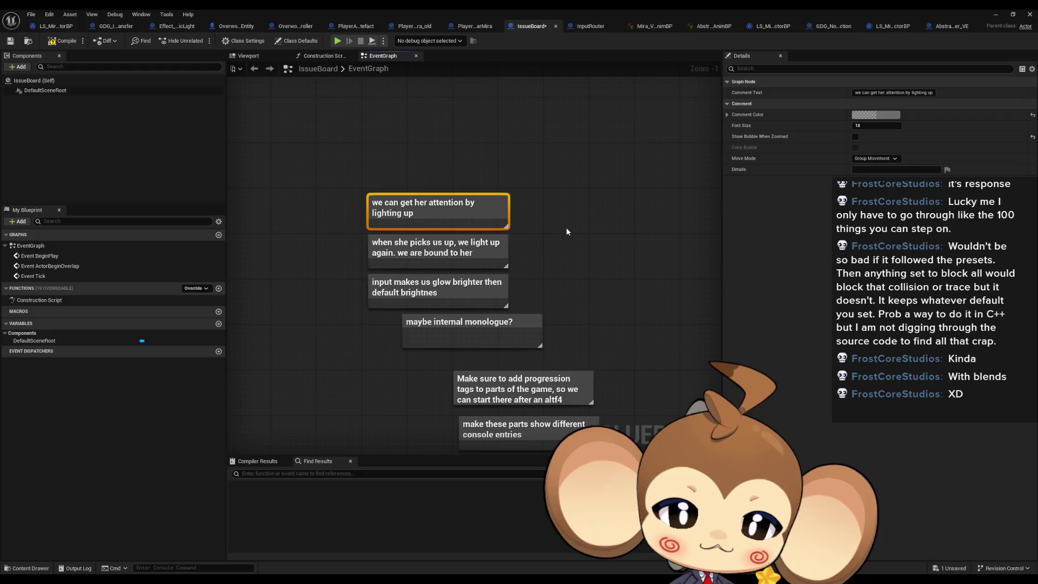
pyautogui.press('Delete')
pyautogui.moveTo(450, 223); pyautogui.dragTo(453, 195)
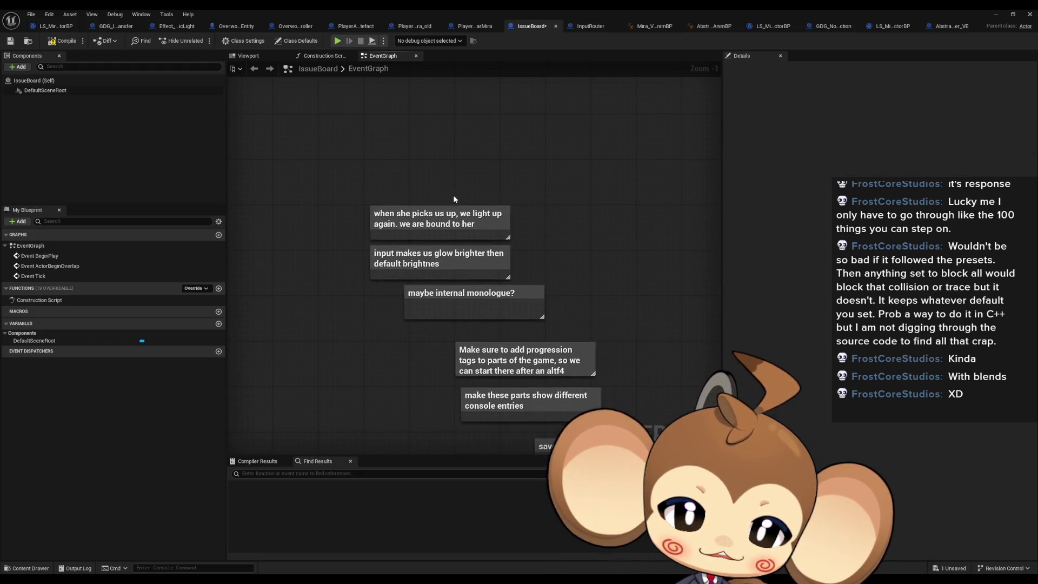
pyautogui.click(507, 207)
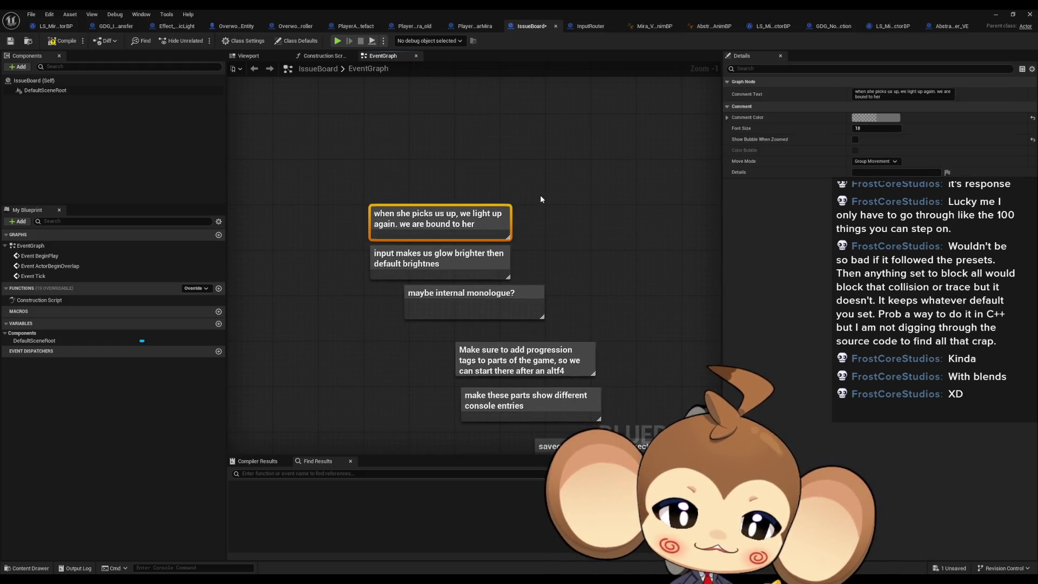
pyautogui.press('Delete')
pyautogui.moveTo(560, 216); pyautogui.dragTo(560, 188)
pyautogui.click(454, 228)
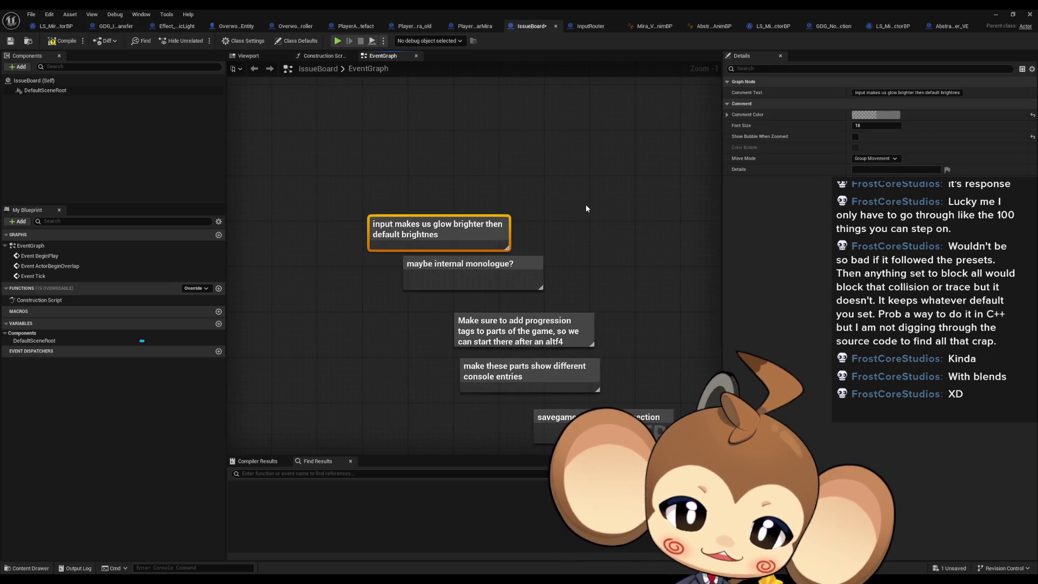
pyautogui.moveTo(454, 217); pyautogui.dragTo(440, 171)
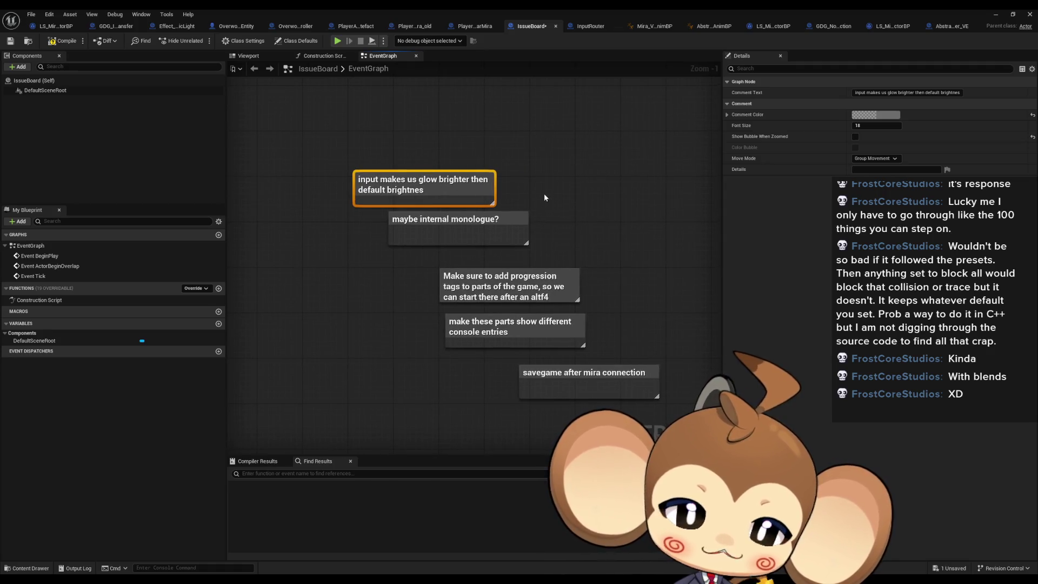
pyautogui.press('Delete')
# Pan over the remaining stack starting at 'maybe internal monologue?' to review it.
pyautogui.click(457, 217)
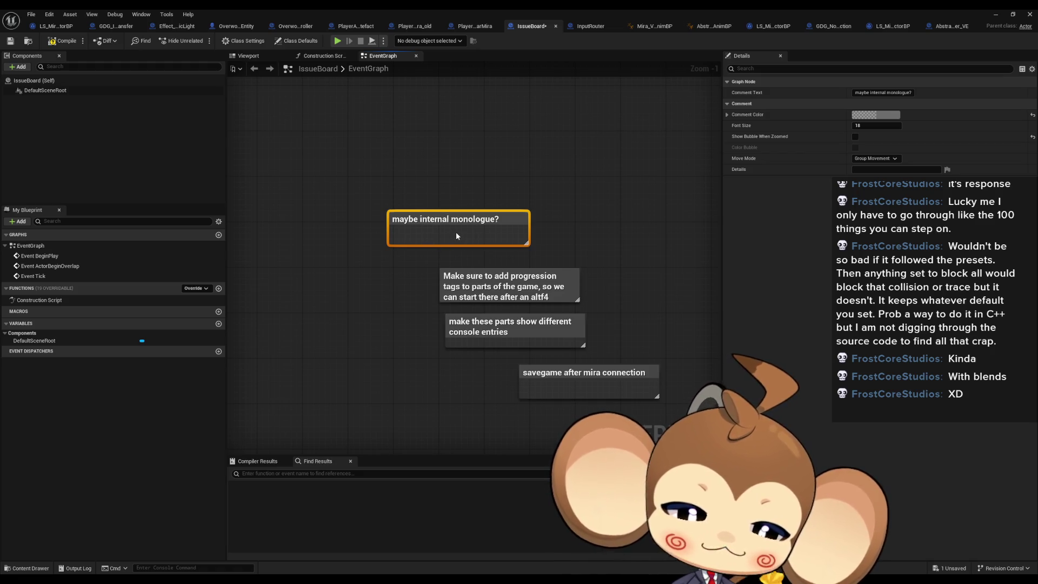
pyautogui.scroll(-3, 487, 226)
pyautogui.scroll(2, 485, 232)
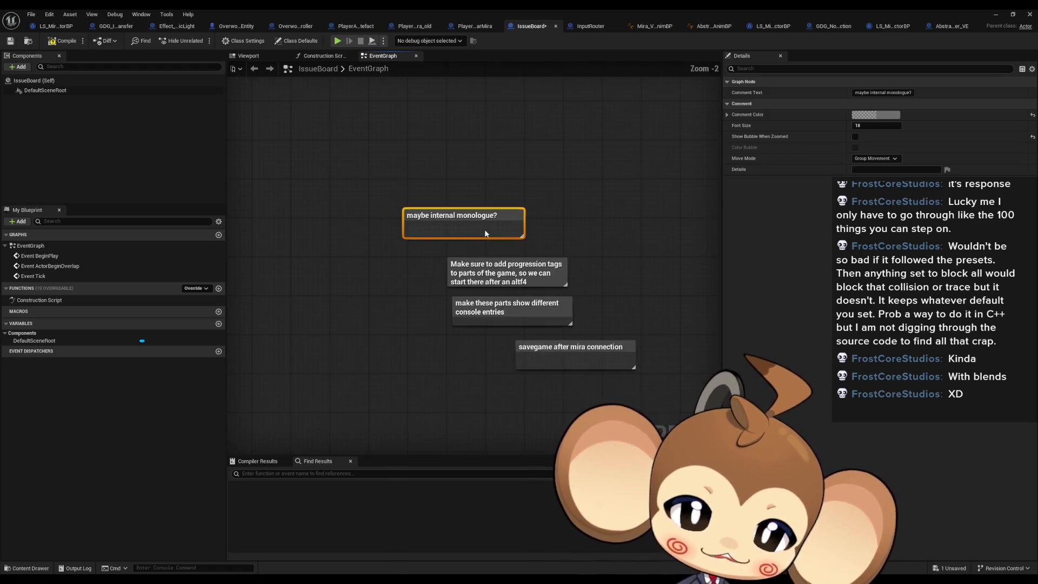
pyautogui.click(474, 203)
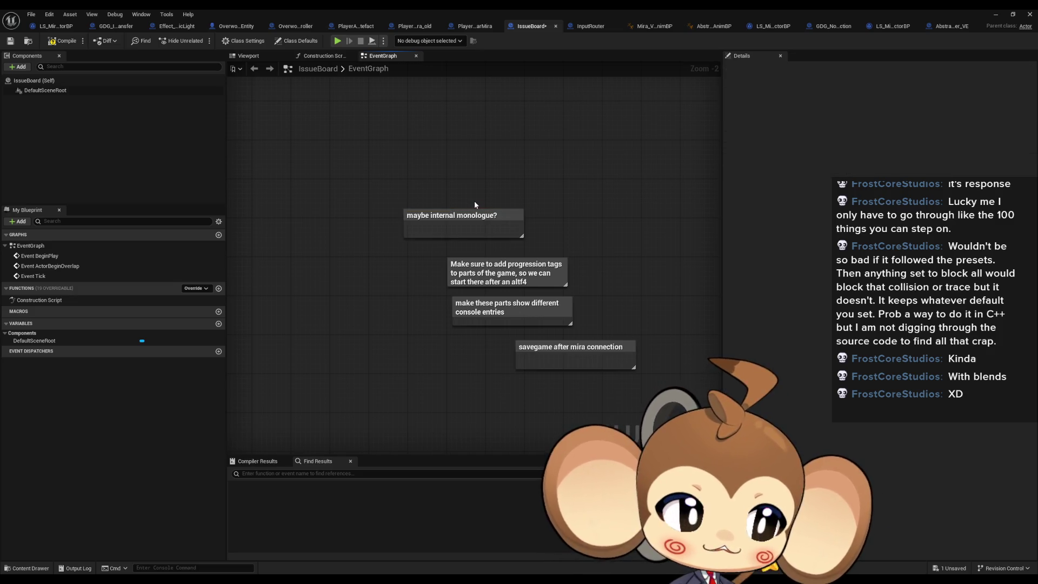
pyautogui.scroll(-1, 475, 203)
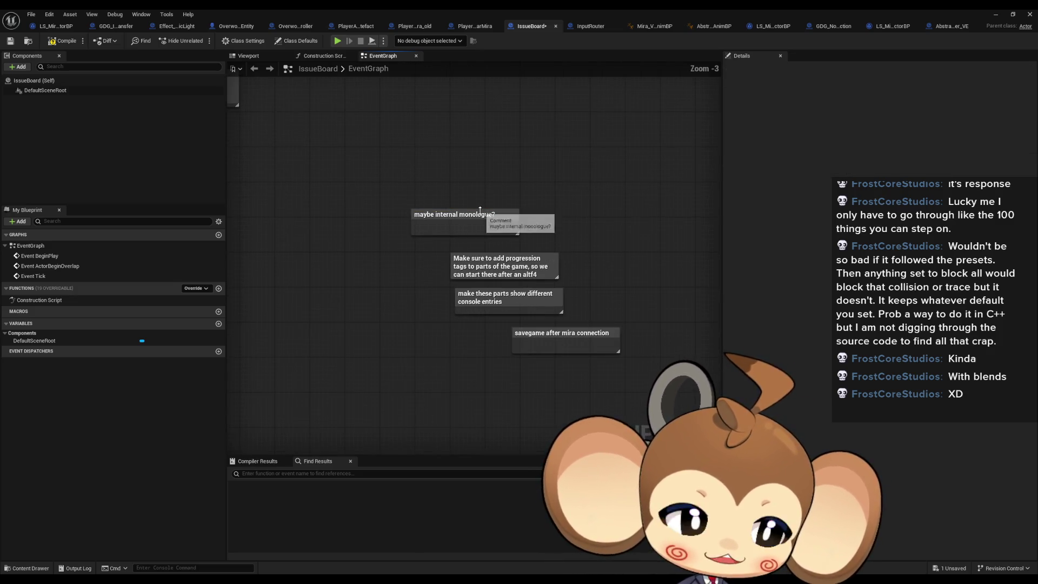
pyautogui.moveTo(475, 203); pyautogui.dragTo(523, 274)
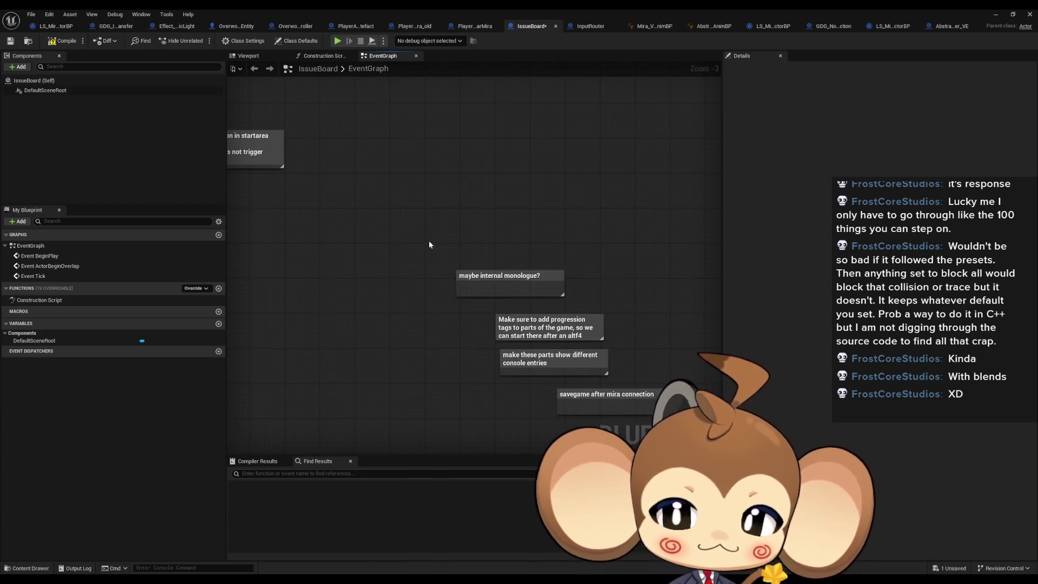
# Create a new comment box below the to-do notes titled 'Intro Iteration 2'.
pyautogui.scroll(-3, 574, 254)
pyautogui.moveTo(574, 254); pyautogui.dragTo(573, 229)
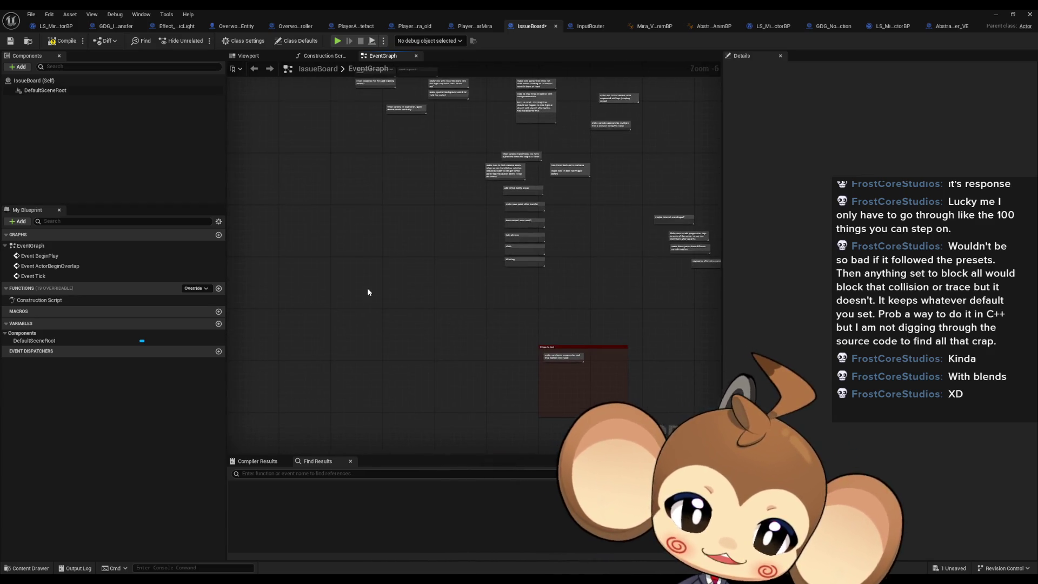
pyautogui.rightClick(348, 291)
pyautogui.click(321, 264)
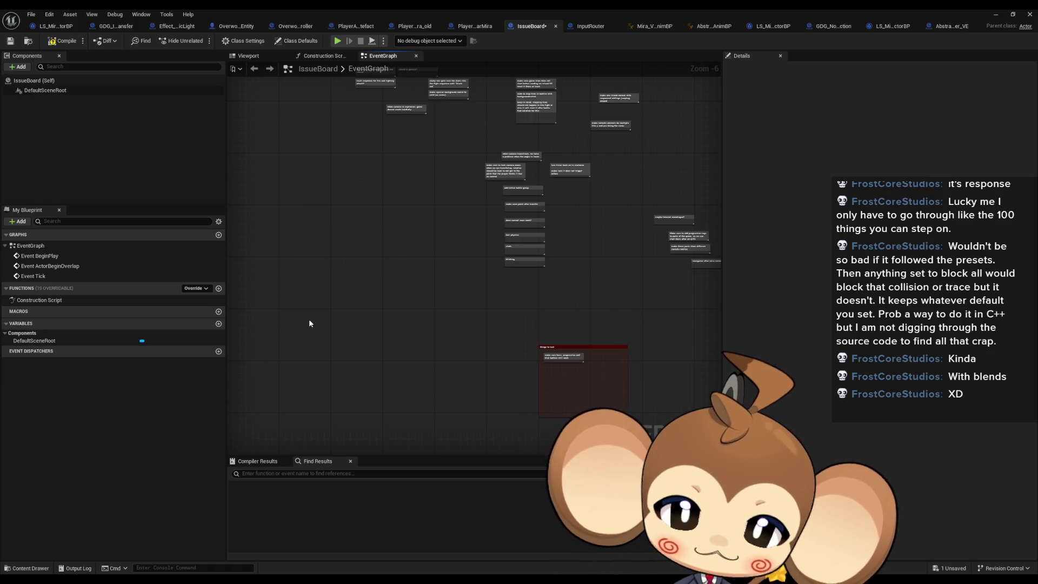
pyautogui.press('c')
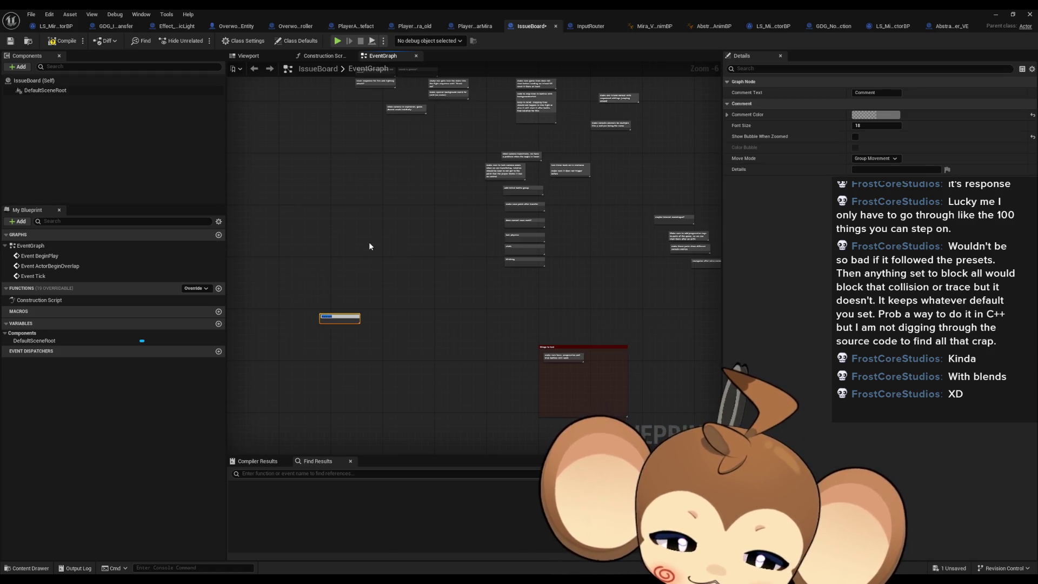
pyautogui.press('BackSpace')
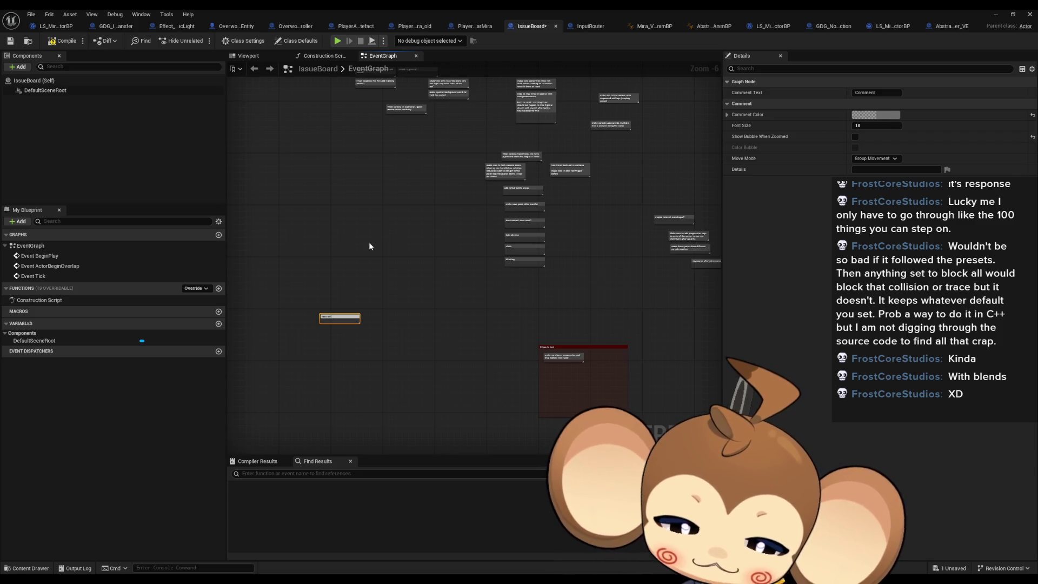
pyautogui.write('on 2')
pyautogui.press('Return')
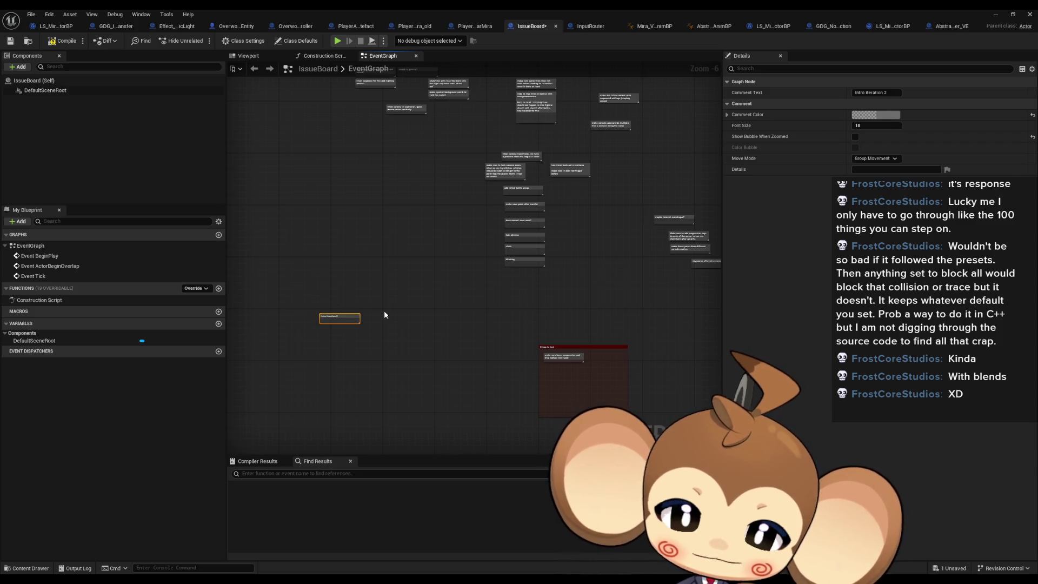
# Set the Intro Iteration 2 comment colour to green and enlarge the box.
pyautogui.click(876, 115)
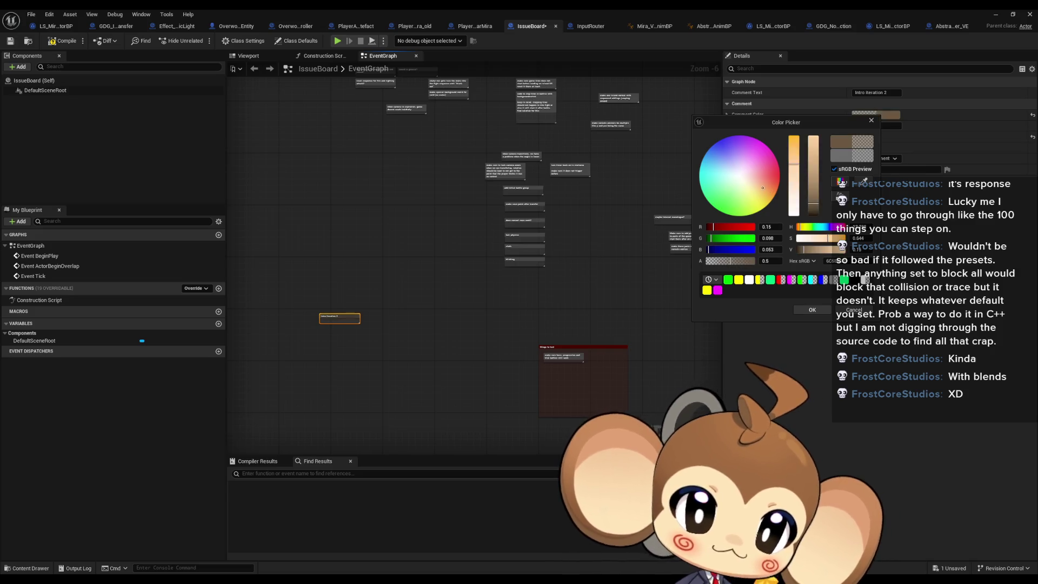
pyautogui.click(727, 279)
pyautogui.click(359, 334)
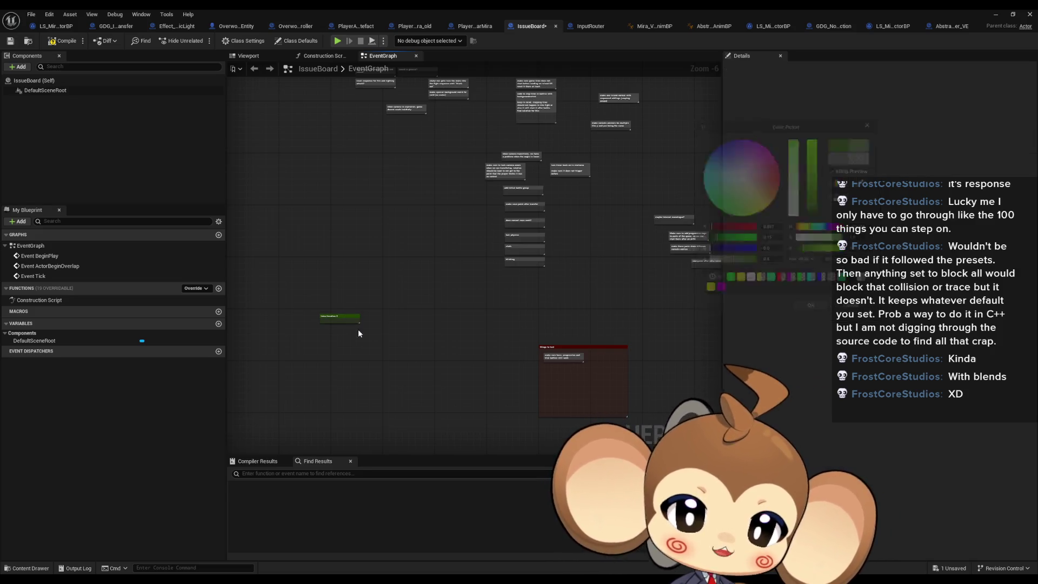
pyautogui.moveTo(359, 323)
pyautogui.mouseDown()
pyautogui.moveTo(475, 428)
pyautogui.moveTo(504, 428)
pyautogui.mouseUp()
# Move the 'maybe internal monologue?' comment into the green Intro Iteration 2 box.
pyautogui.scroll(1, 542, 244)
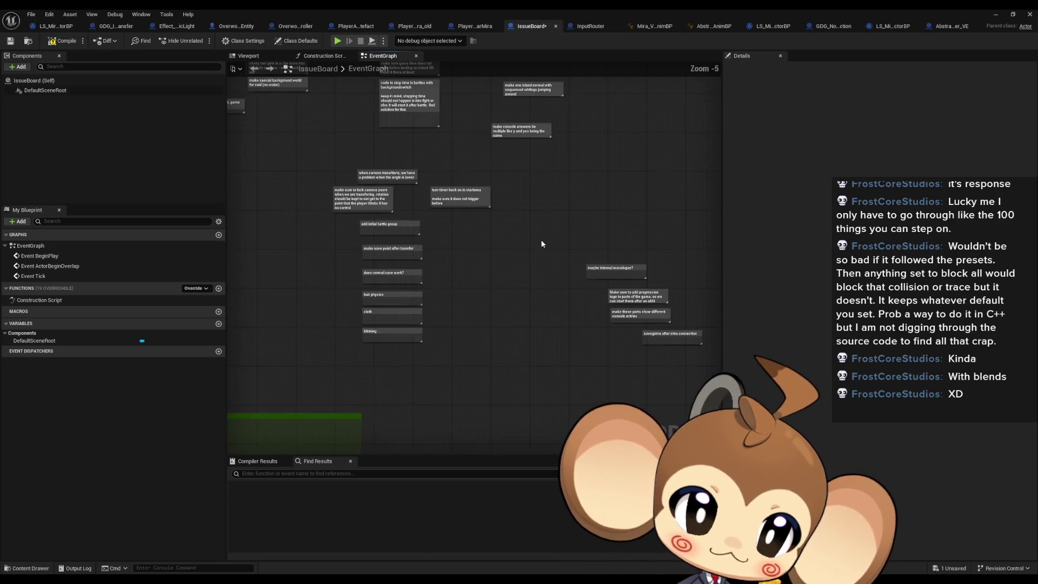
pyautogui.click(595, 234)
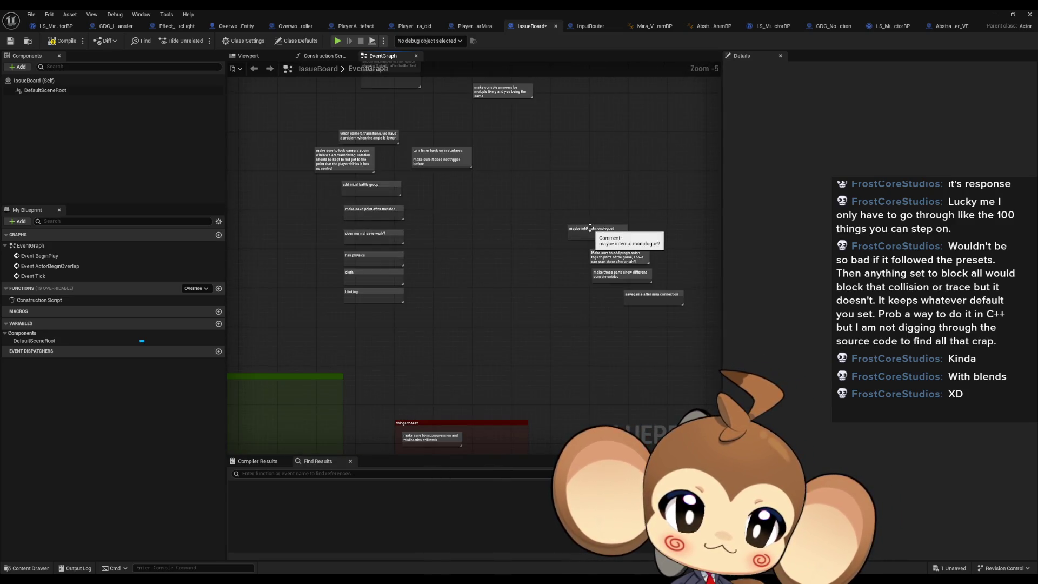
pyautogui.moveTo(519, 309); pyautogui.dragTo(447, 259)
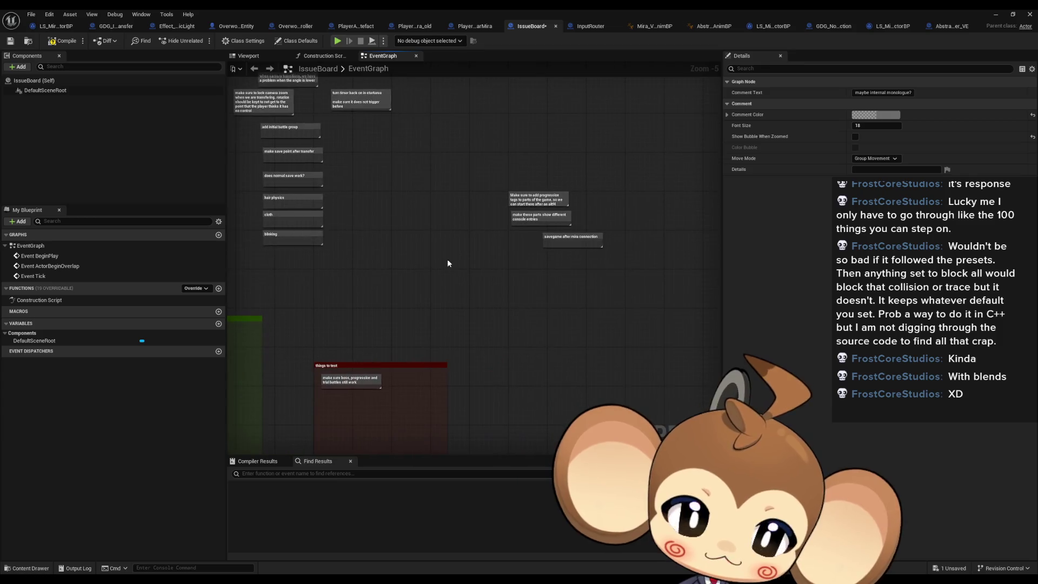
pyautogui.click(447, 259)
# Delete the progression-tags and console-entries comments, shift the savegame note up-left, then frame all.
pyautogui.scroll(1, 428, 301)
pyautogui.scroll(3, 428, 301)
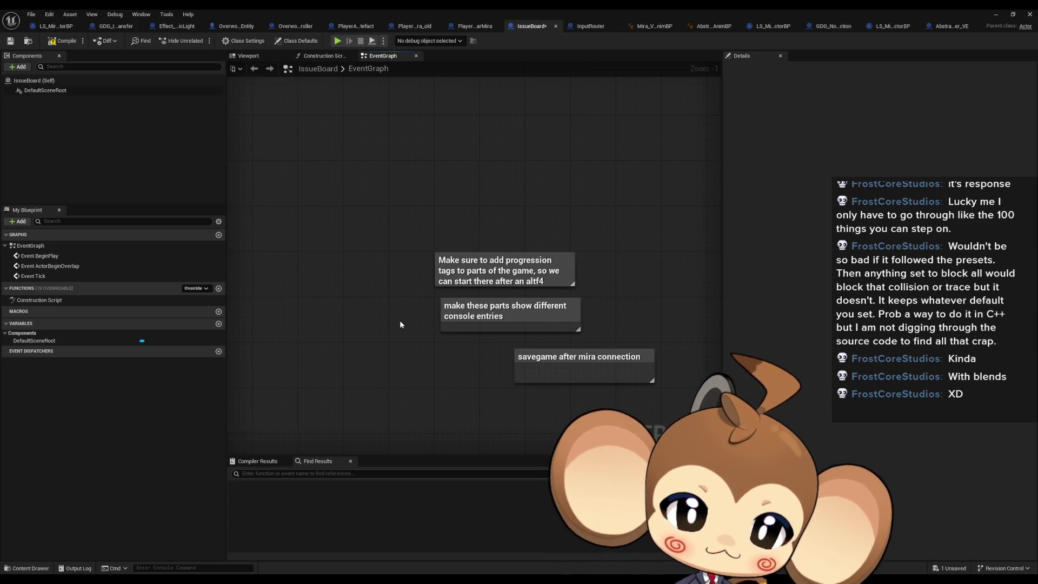
pyautogui.click(454, 268)
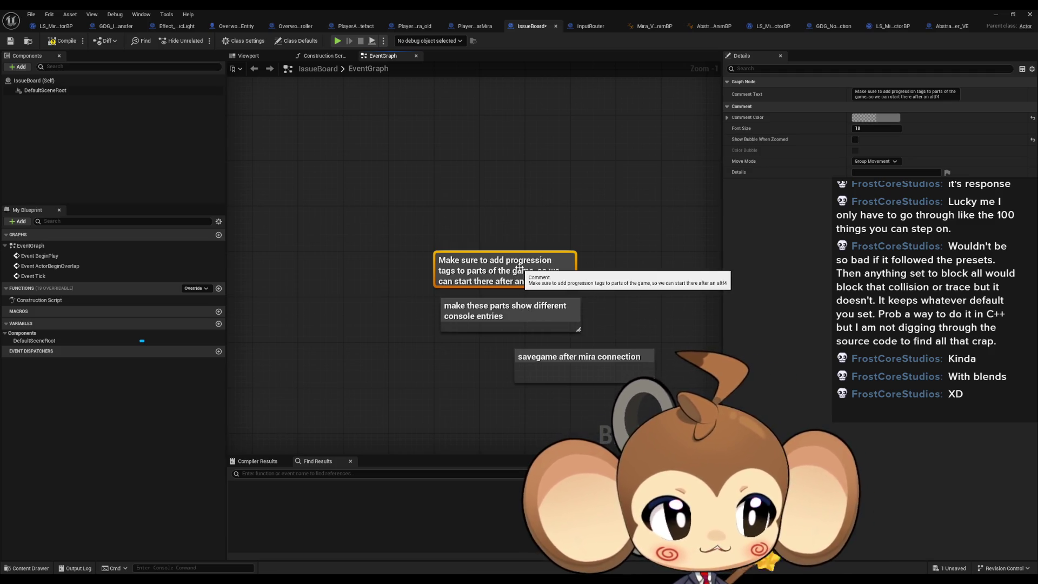
pyautogui.press('Delete')
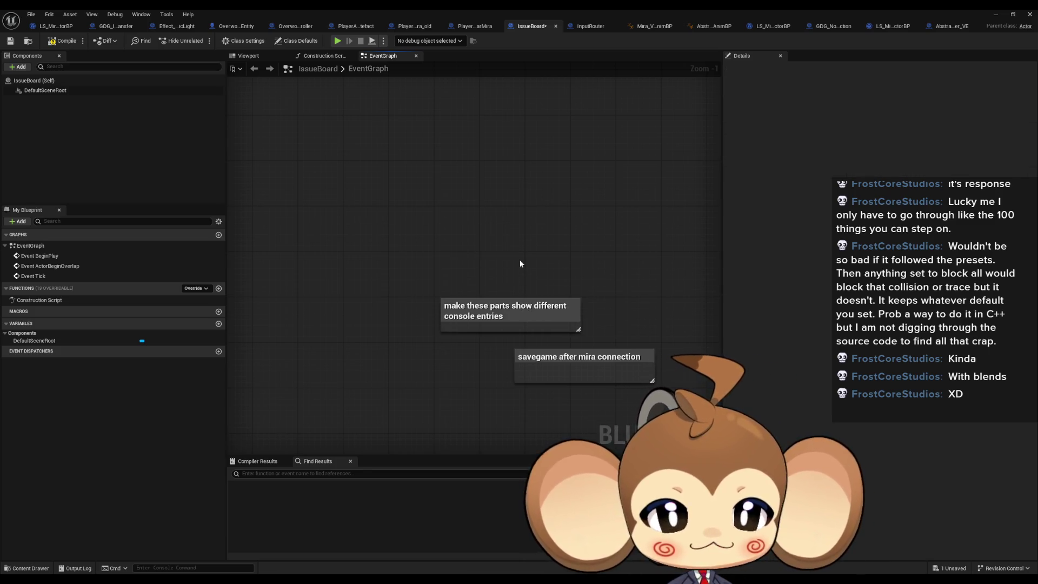
pyautogui.moveTo(514, 277); pyautogui.dragTo(505, 254)
pyautogui.click(495, 286)
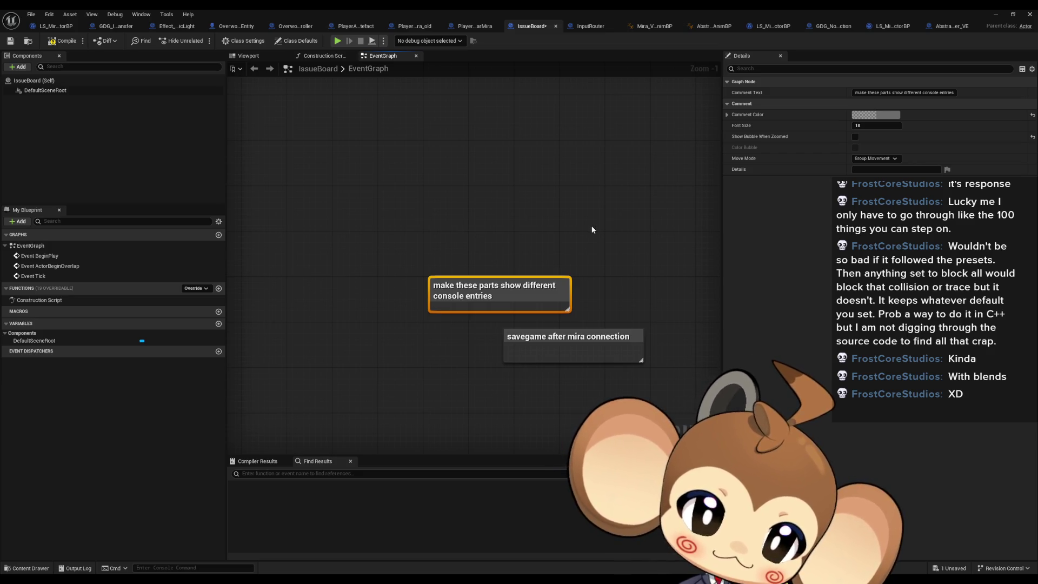
pyautogui.press('Delete')
pyautogui.moveTo(567, 360); pyautogui.dragTo(532, 333)
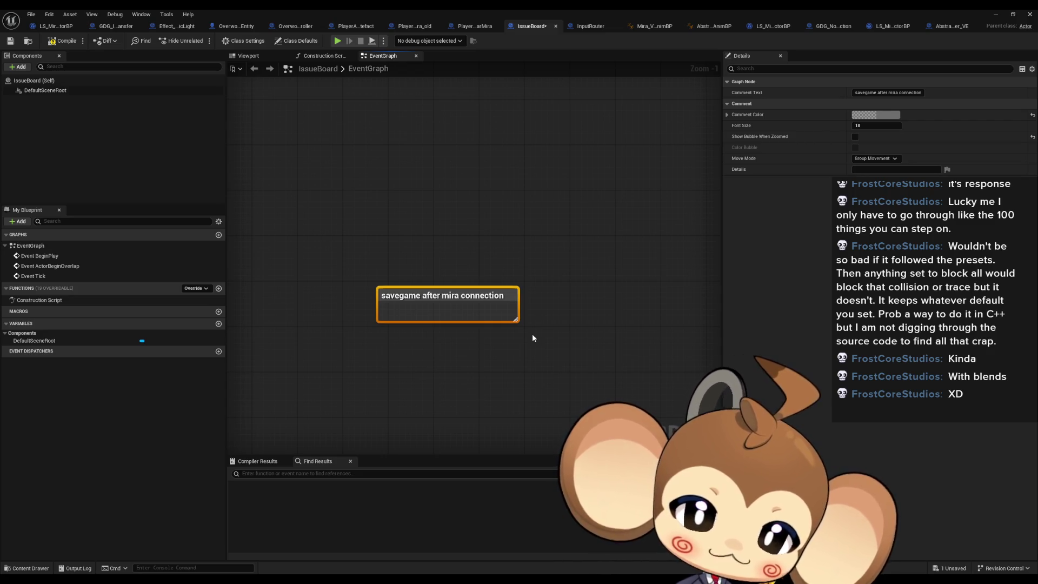
pyautogui.press('Home')
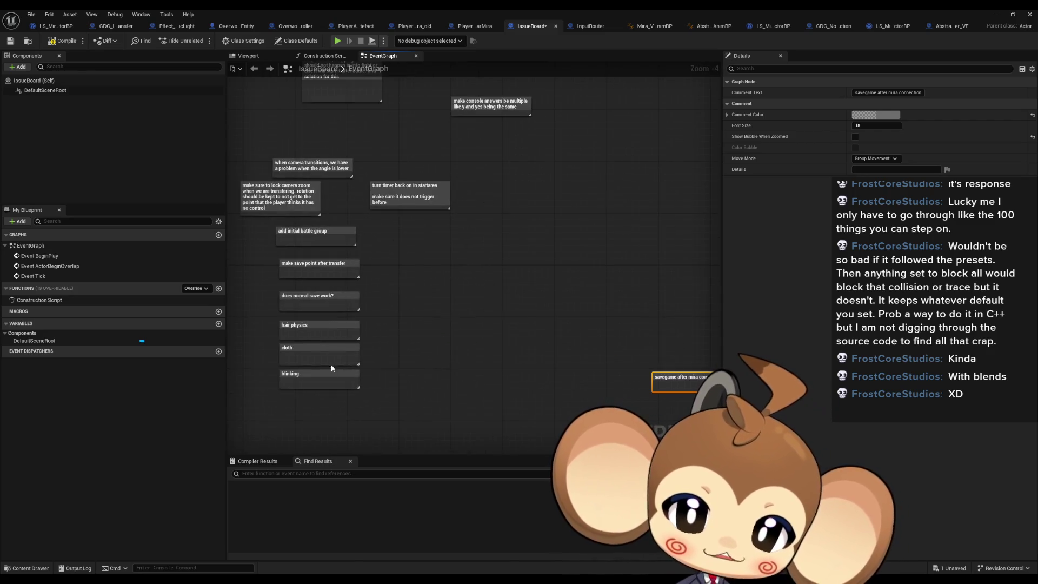
pyautogui.click(331, 368)
pyautogui.scroll(5, 503, 306)
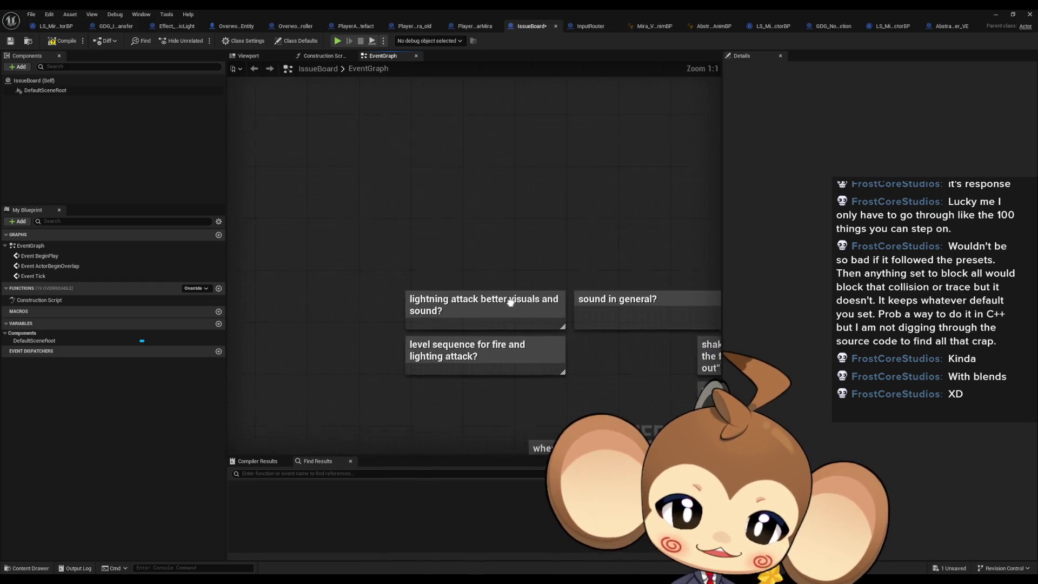
pyautogui.moveTo(511, 301); pyautogui.dragTo(488, 282)
pyautogui.moveTo(527, 332)
pyautogui.mouseDown()
pyautogui.moveTo(493, 304)
pyautogui.moveTo(295, 250)
pyautogui.mouseUp()
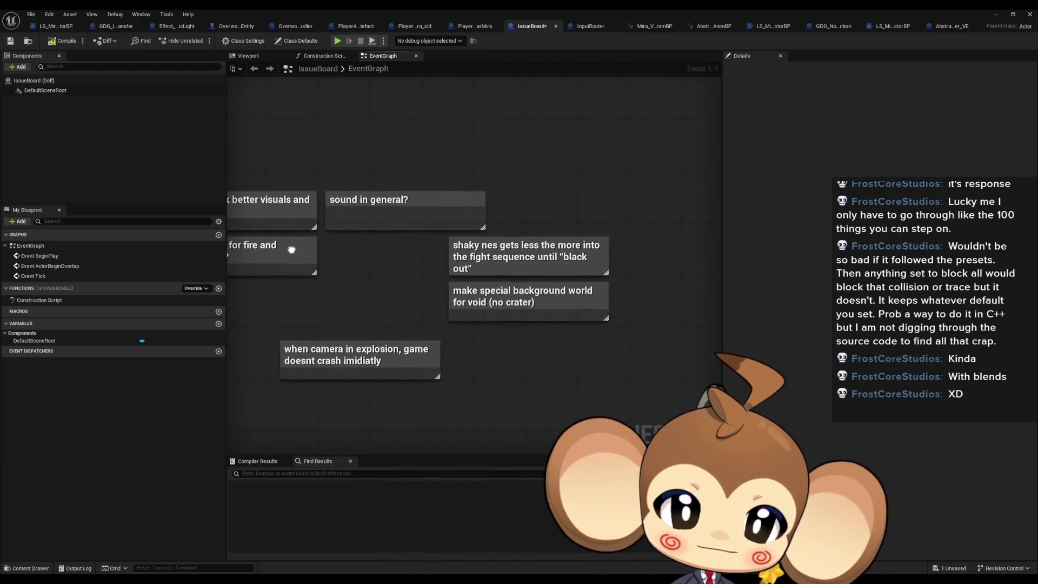
pyautogui.scroll(-5, 295, 250)
pyautogui.scroll(4, 527, 280)
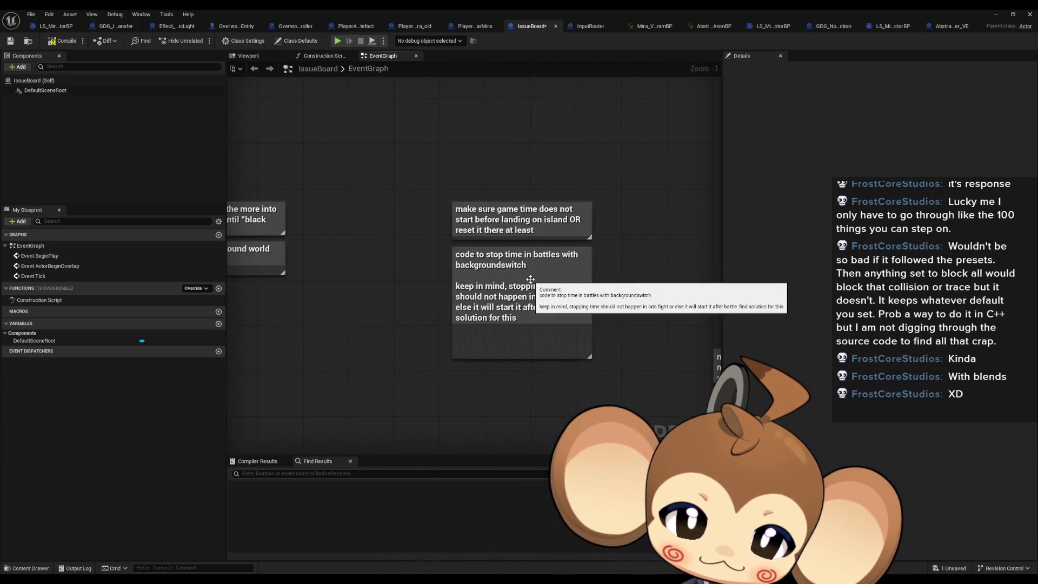
pyautogui.moveTo(530, 279); pyautogui.dragTo(487, 98)
pyautogui.scroll(-6, 456, 266)
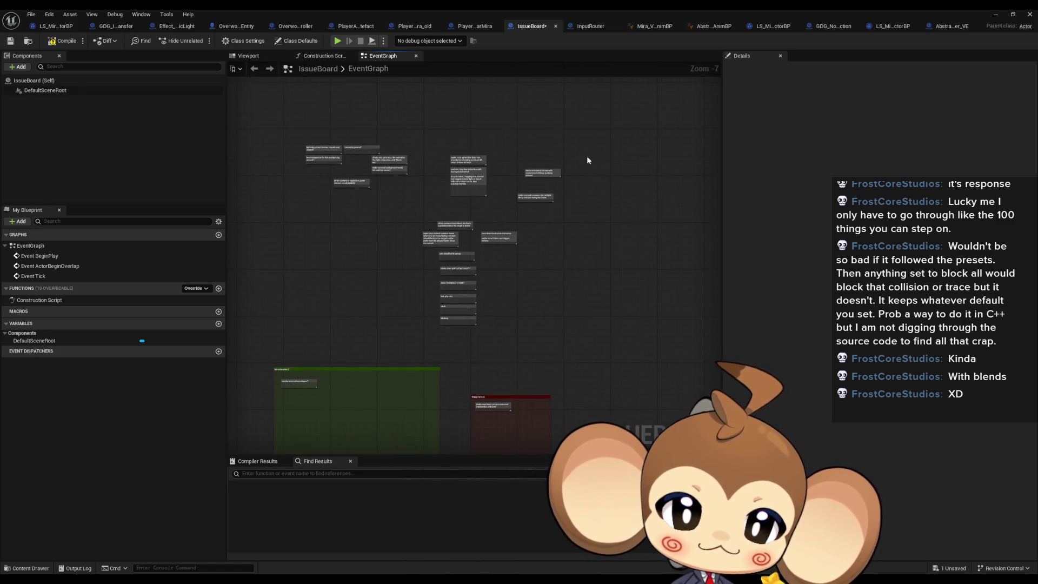
pyautogui.scroll(8, 519, 195)
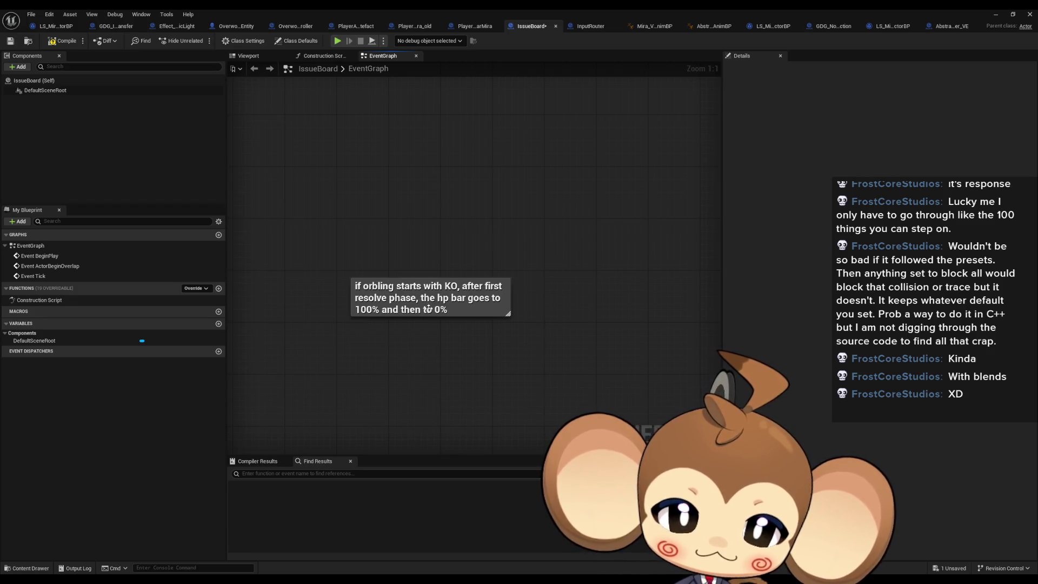
pyautogui.scroll(-5, 505, 231)
pyautogui.scroll(5, 368, 308)
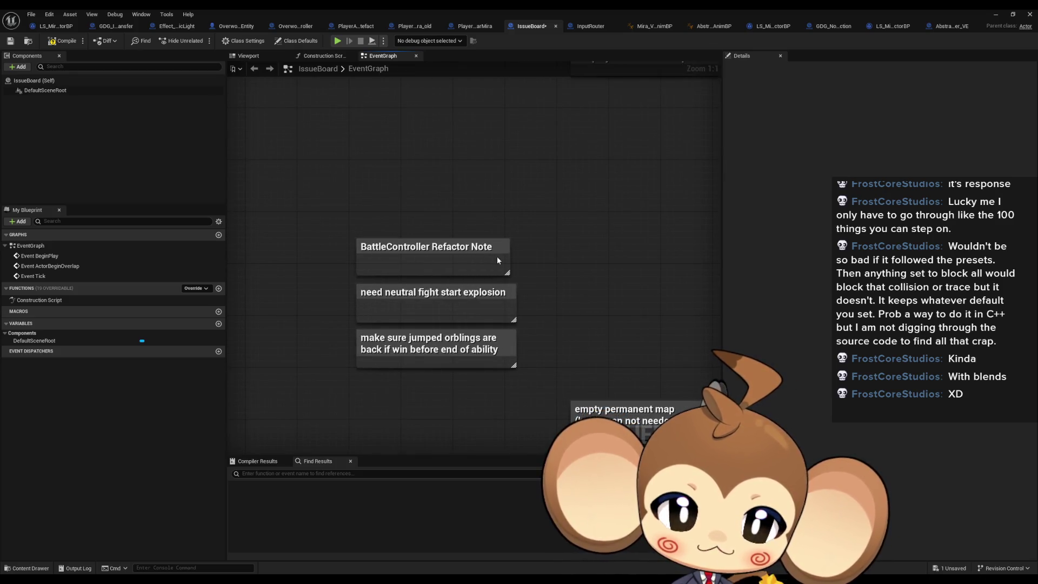
pyautogui.scroll(-4, 479, 258)
pyautogui.scroll(3, 479, 257)
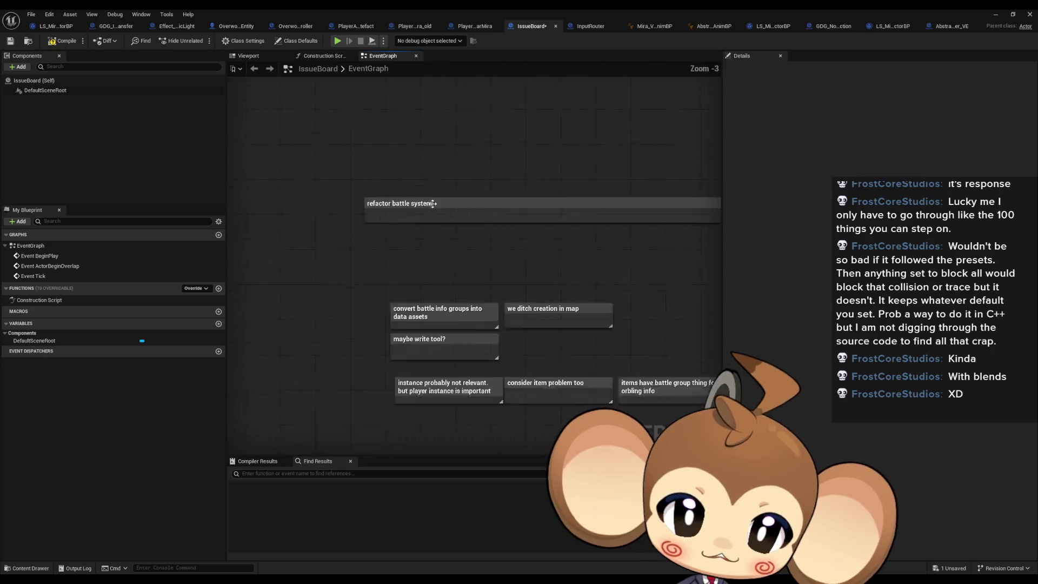
pyautogui.scroll(-11, 389, 231)
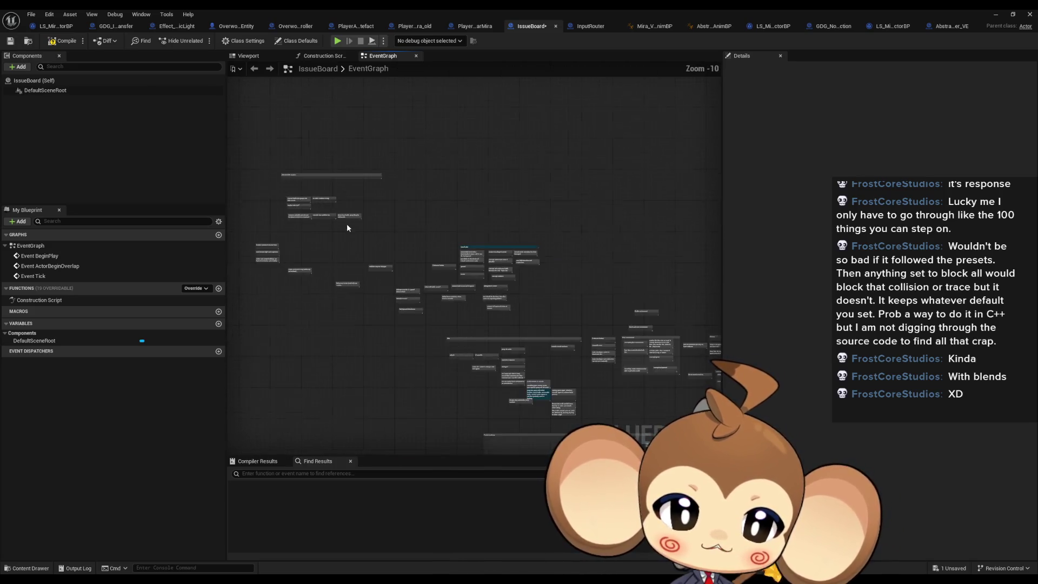
pyautogui.moveTo(452, 315)
pyautogui.mouseDown()
pyautogui.moveTo(613, 439)
pyautogui.moveTo(611, 376)
pyautogui.moveTo(617, 384)
pyautogui.mouseUp()
pyautogui.scroll(10, 422, 261)
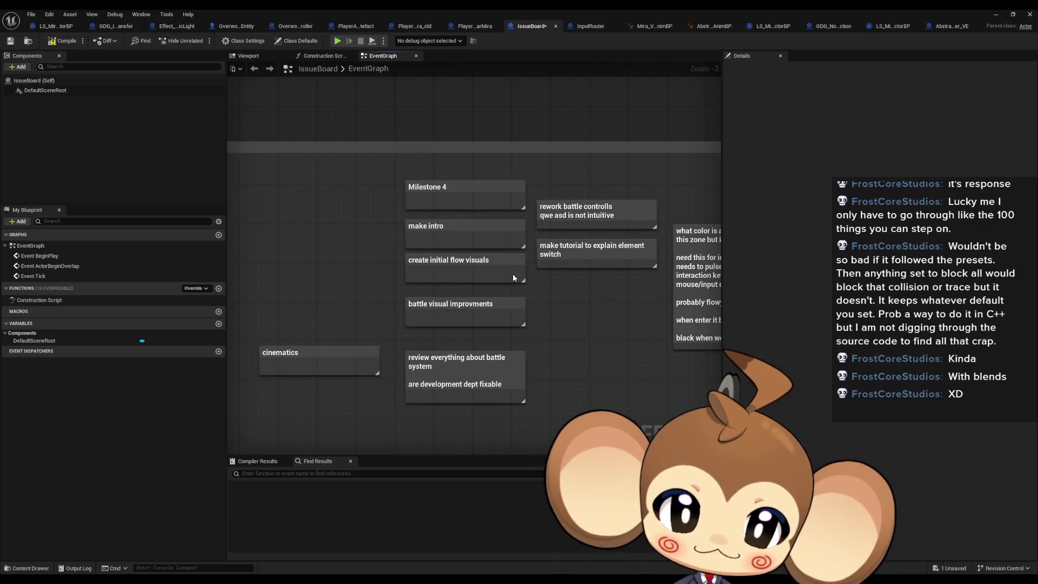
pyautogui.scroll(-3, 477, 275)
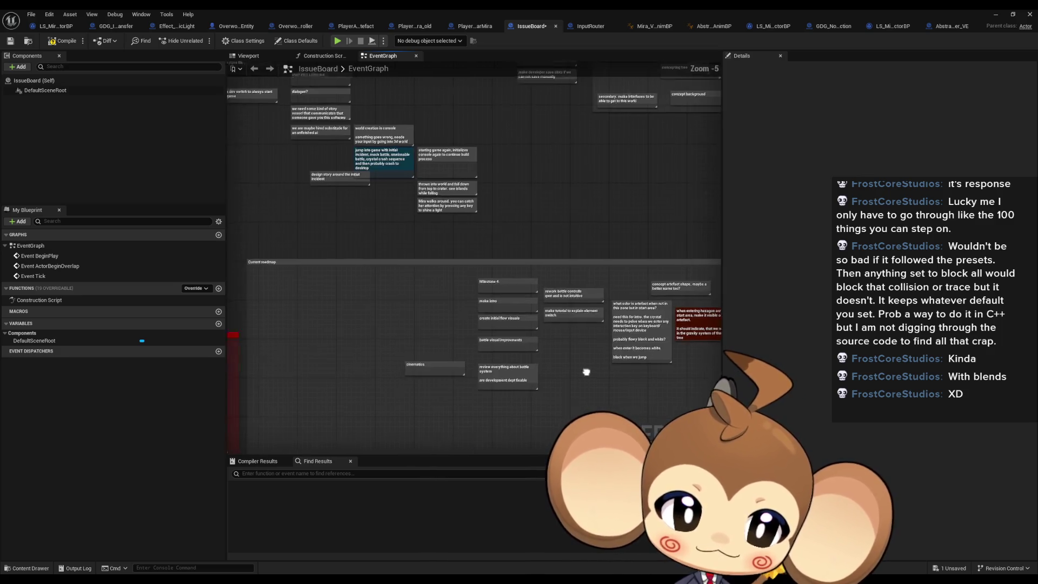
pyautogui.scroll(2, 567, 366)
pyautogui.scroll(1, 397, 262)
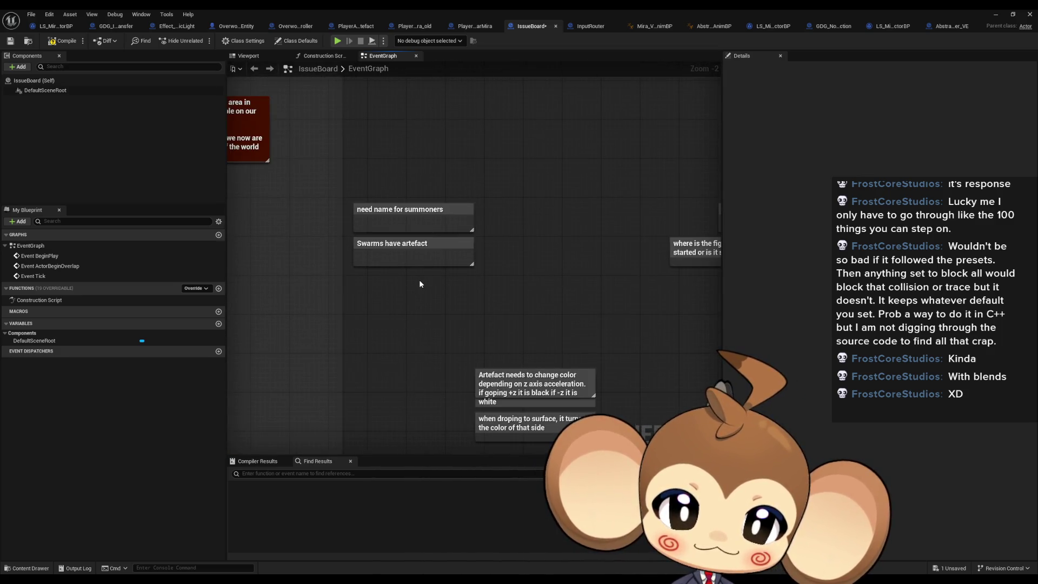
pyautogui.scroll(-3, 420, 284)
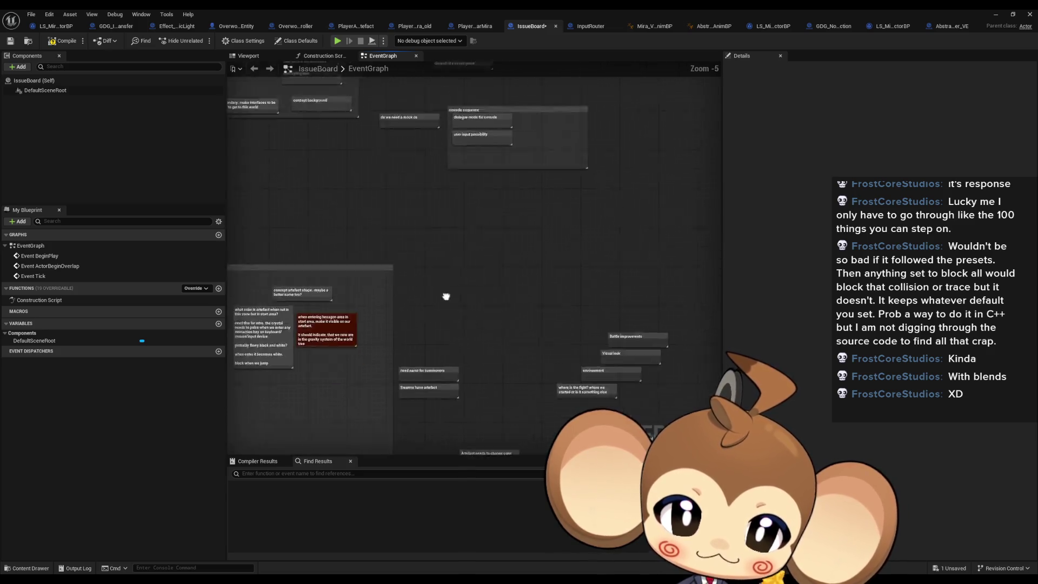
pyautogui.scroll(5, 503, 283)
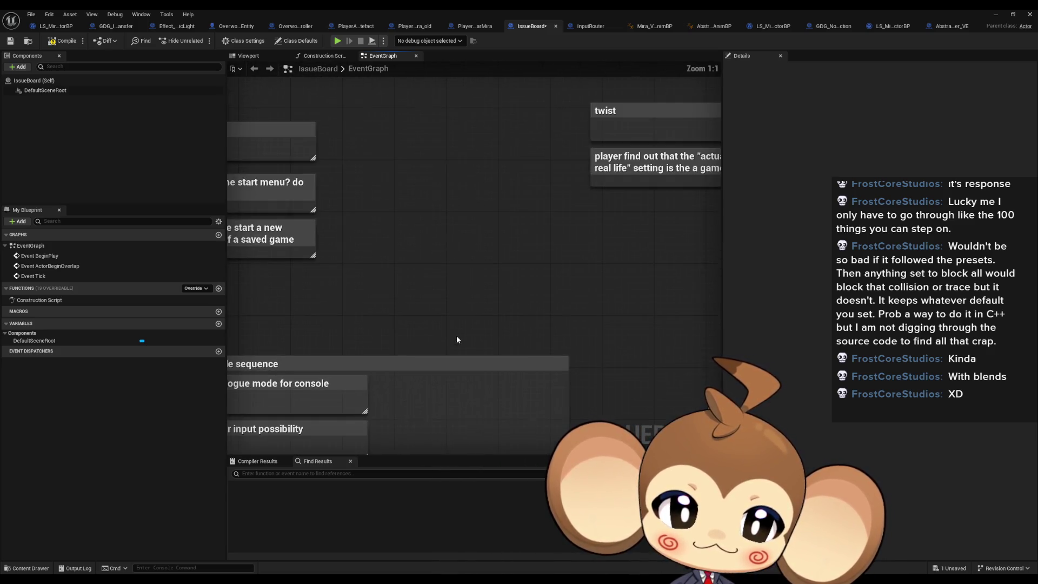
pyautogui.scroll(-1, 445, 340)
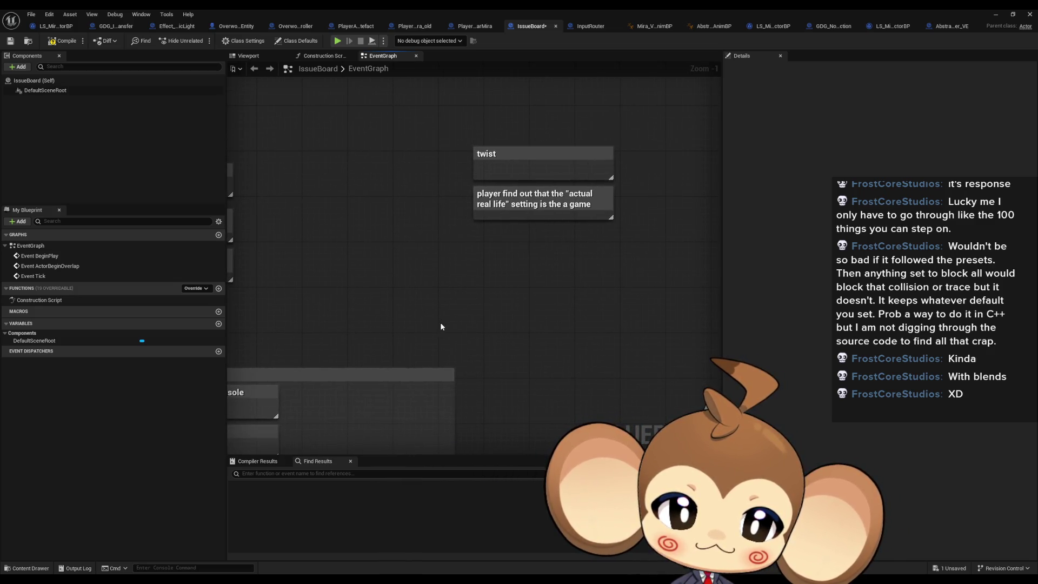
pyautogui.scroll(-2, 440, 322)
pyautogui.scroll(-1, 608, 331)
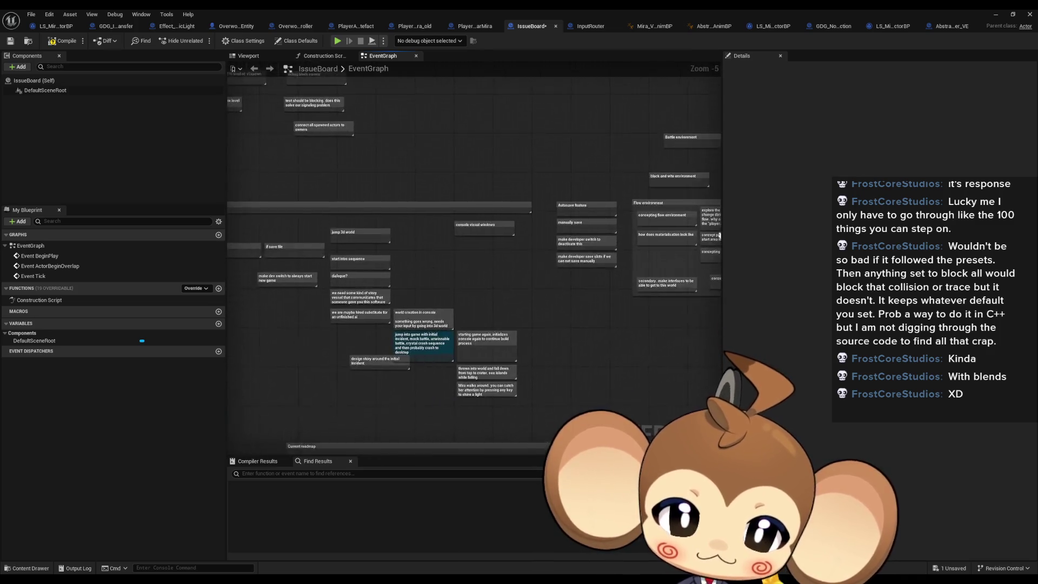
pyautogui.scroll(2, 426, 264)
pyautogui.moveTo(426, 263)
pyautogui.mouseDown()
pyautogui.moveTo(522, 308)
pyautogui.moveTo(495, 276)
pyautogui.moveTo(512, 273)
pyautogui.moveTo(320, 207)
pyautogui.moveTo(477, 211)
pyautogui.mouseUp()
pyautogui.click(355, 261)
pyautogui.click(544, 285)
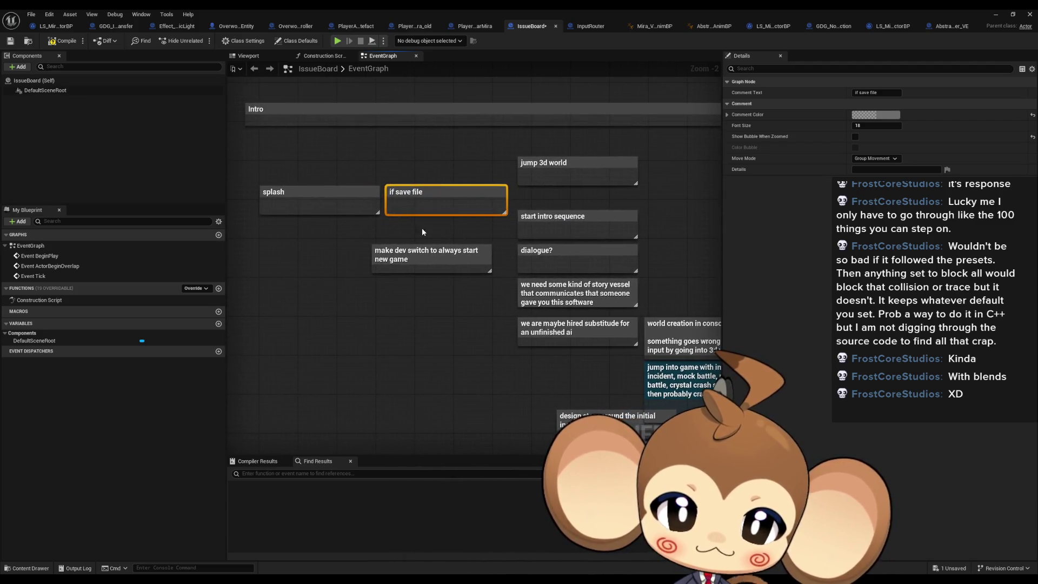
pyautogui.click(405, 260)
pyautogui.click(557, 167)
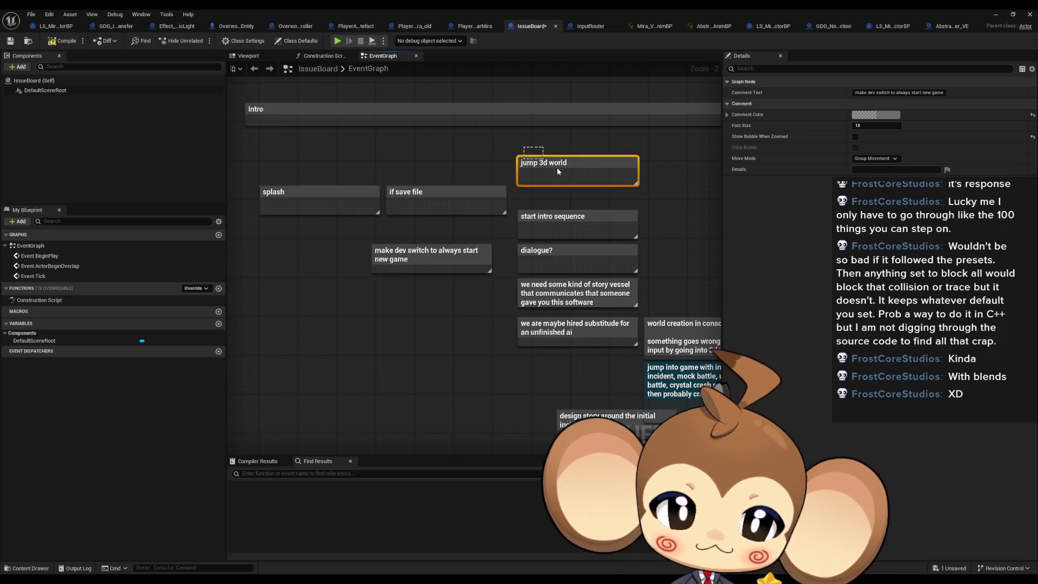
pyautogui.moveTo(611, 188)
pyautogui.mouseDown()
pyautogui.moveTo(569, 169)
pyautogui.moveTo(458, 177)
pyautogui.mouseUp()
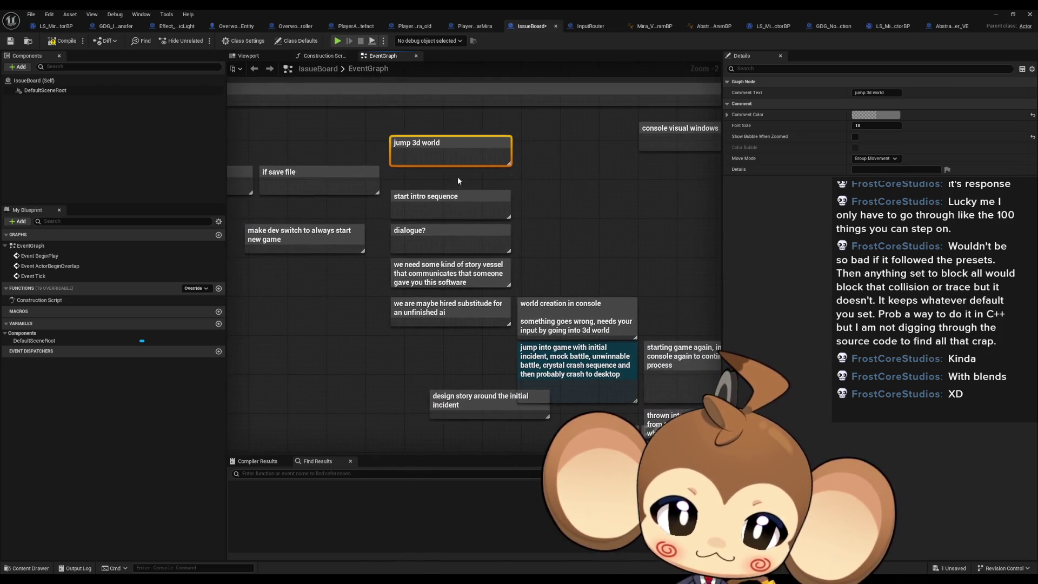
pyautogui.click(466, 205)
pyautogui.click(441, 242)
pyautogui.click(443, 273)
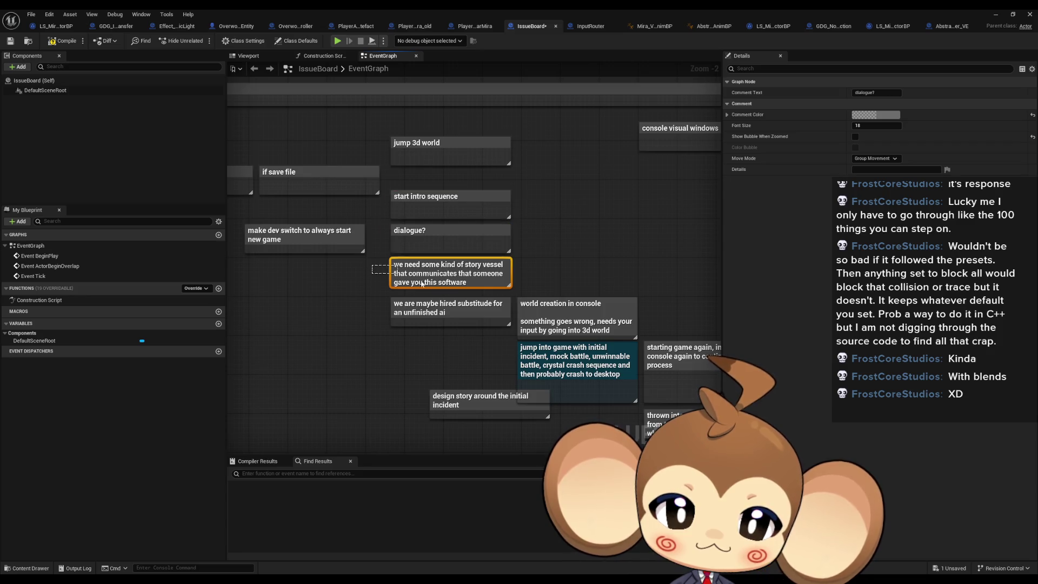
pyautogui.moveTo(467, 295); pyautogui.dragTo(364, 239)
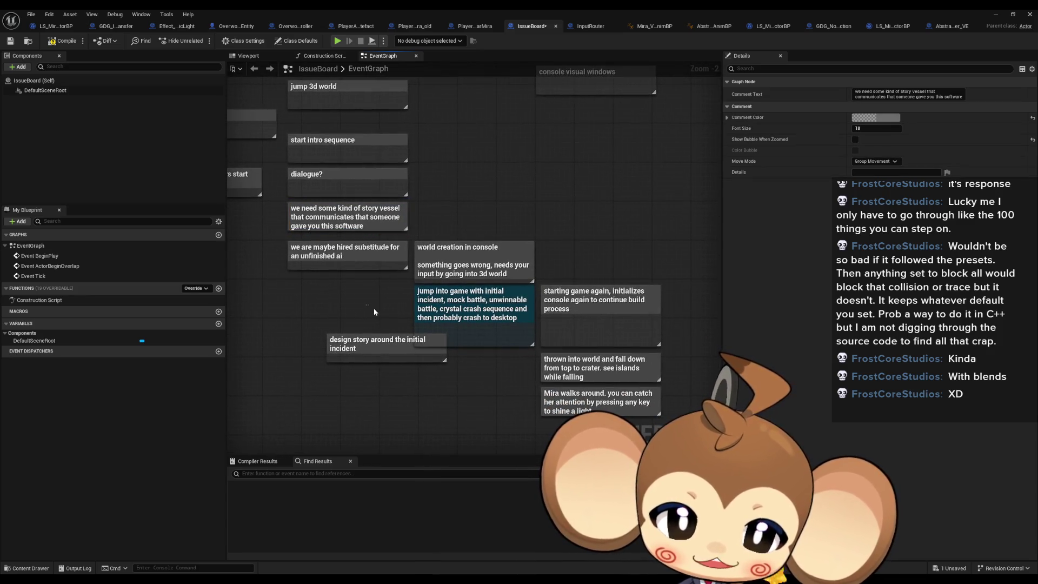
pyautogui.moveTo(375, 307)
pyautogui.mouseDown()
pyautogui.moveTo(584, 363)
pyautogui.moveTo(531, 329)
pyautogui.mouseUp()
pyautogui.click(562, 231)
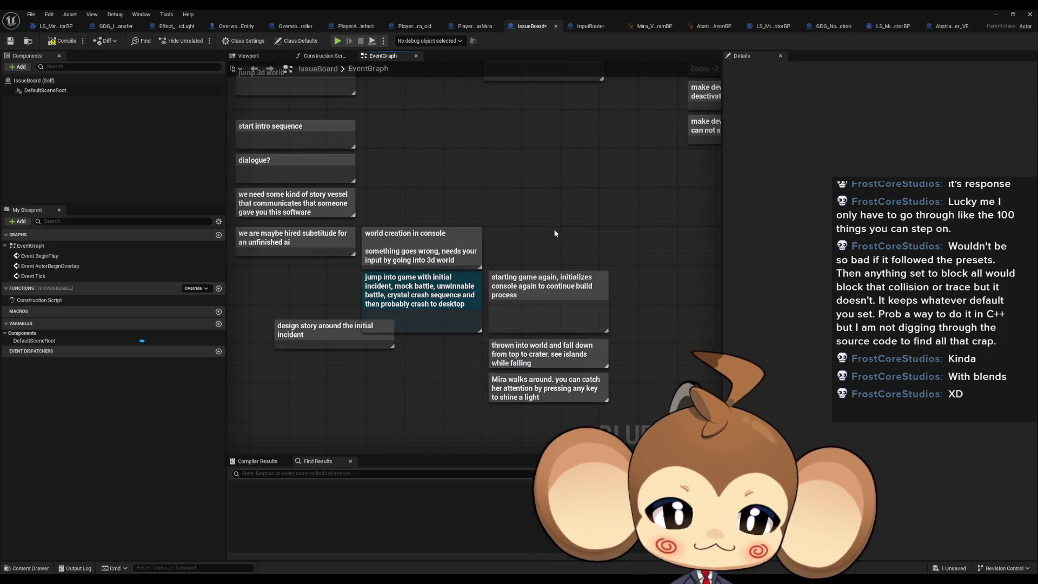
pyautogui.moveTo(554, 233)
pyautogui.mouseDown()
pyautogui.moveTo(496, 245)
pyautogui.moveTo(458, 285)
pyautogui.mouseUp()
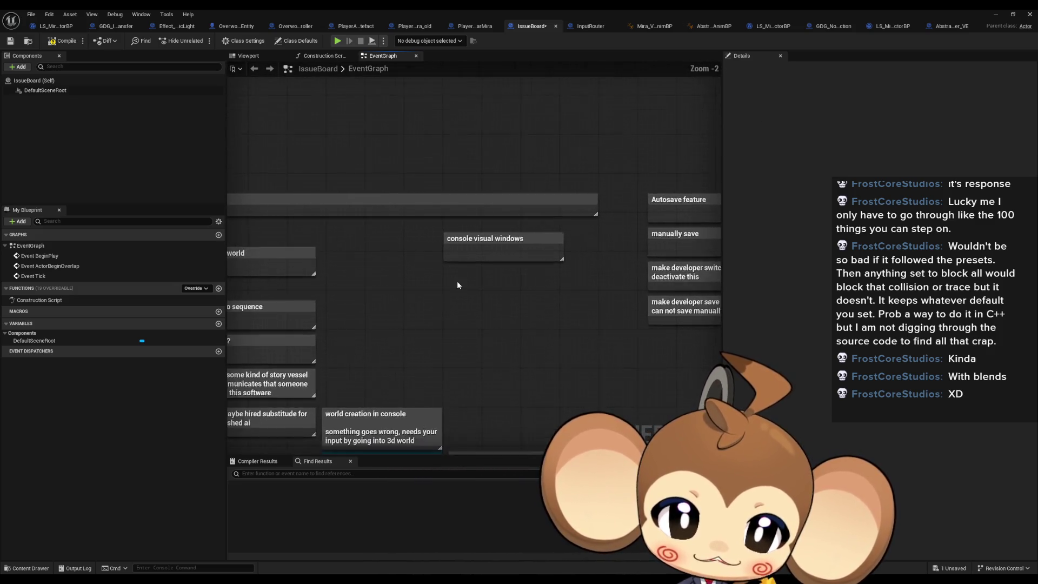
pyautogui.scroll(1, 457, 285)
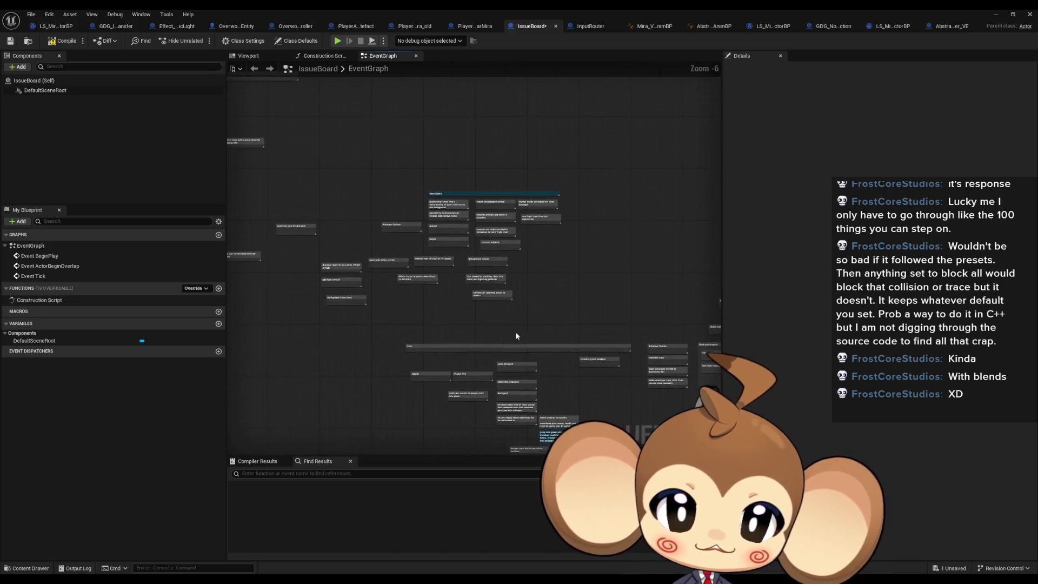
pyautogui.scroll(4, 515, 332)
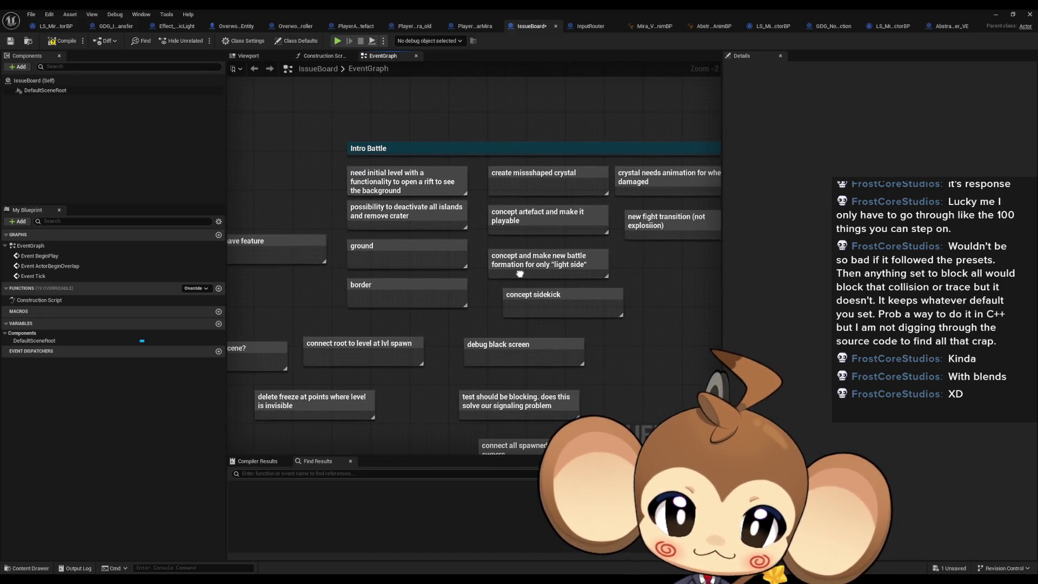
pyautogui.scroll(-4, 456, 243)
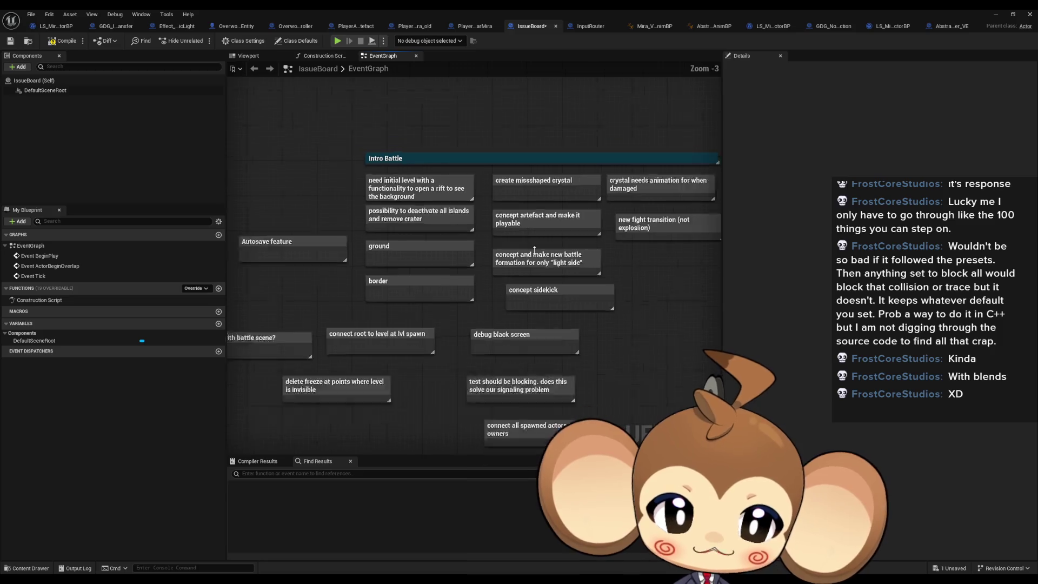
pyautogui.scroll(-5, 411, 303)
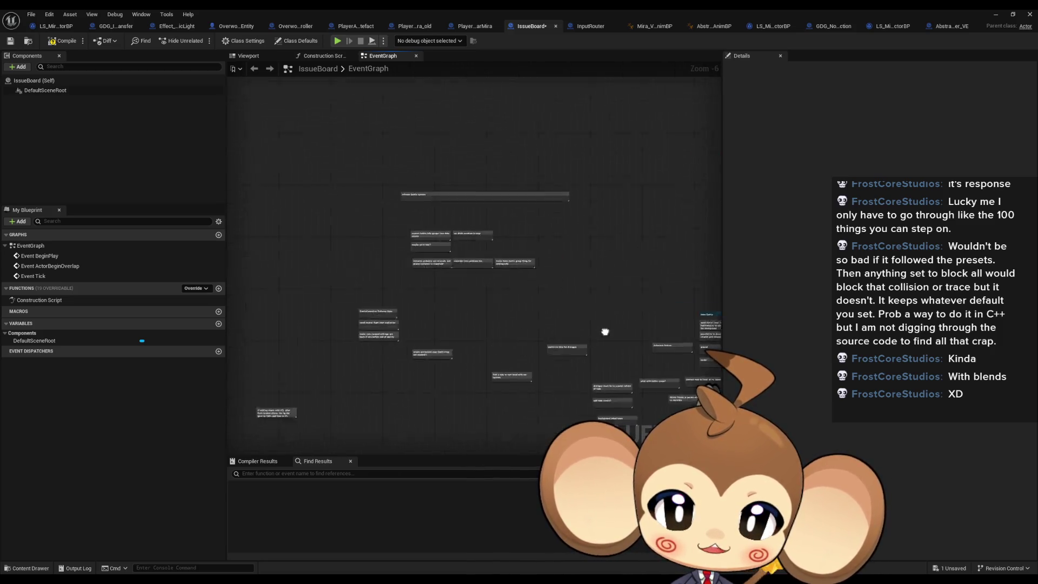
pyautogui.scroll(-1, 404, 278)
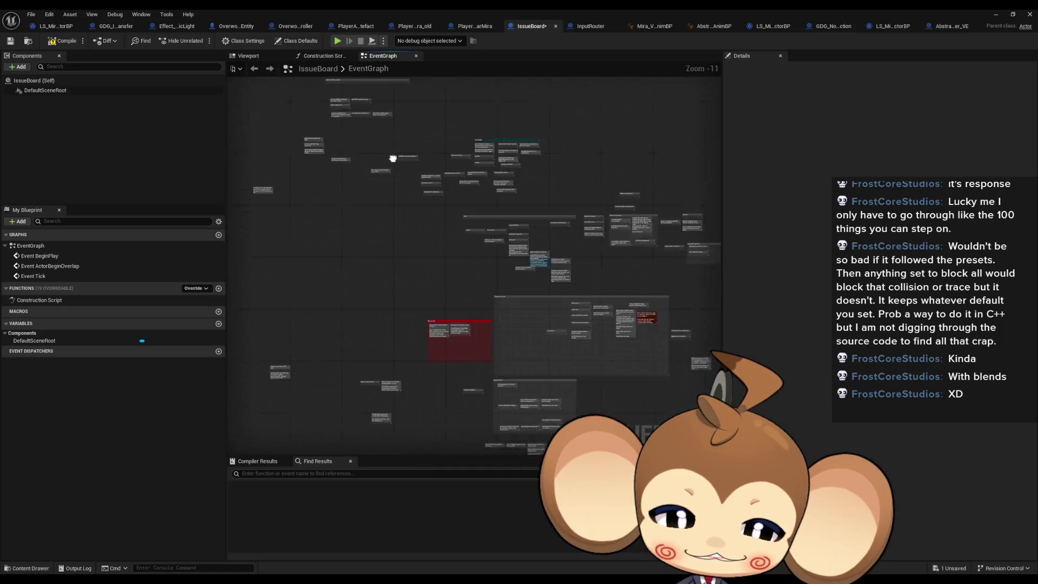
pyautogui.moveTo(404, 279)
pyautogui.mouseDown()
pyautogui.moveTo(758, 341)
pyautogui.moveTo(403, 314)
pyautogui.mouseUp()
pyautogui.scroll(3, 401, 290)
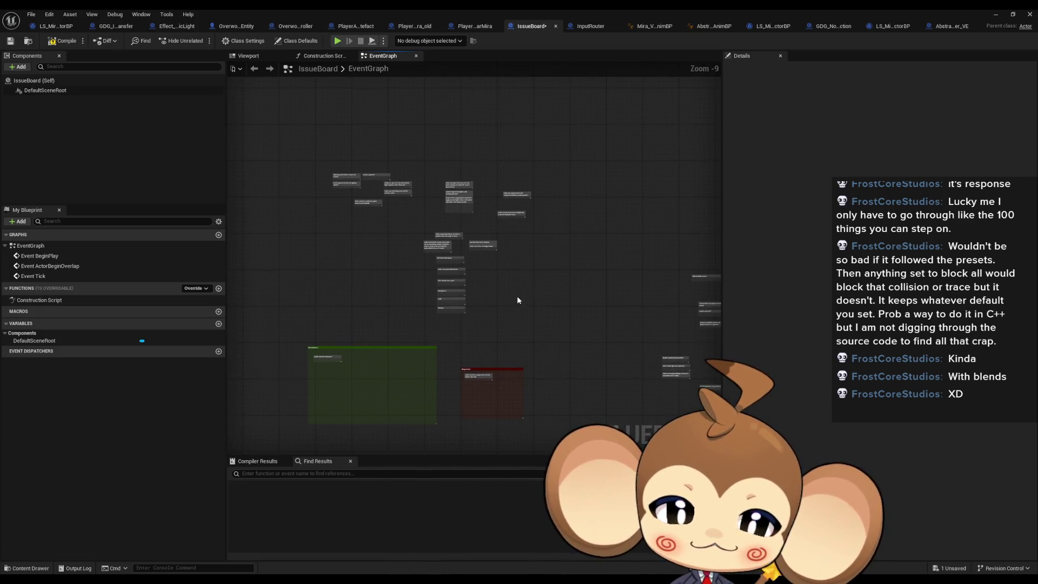
pyautogui.moveTo(431, 156); pyautogui.dragTo(551, 328)
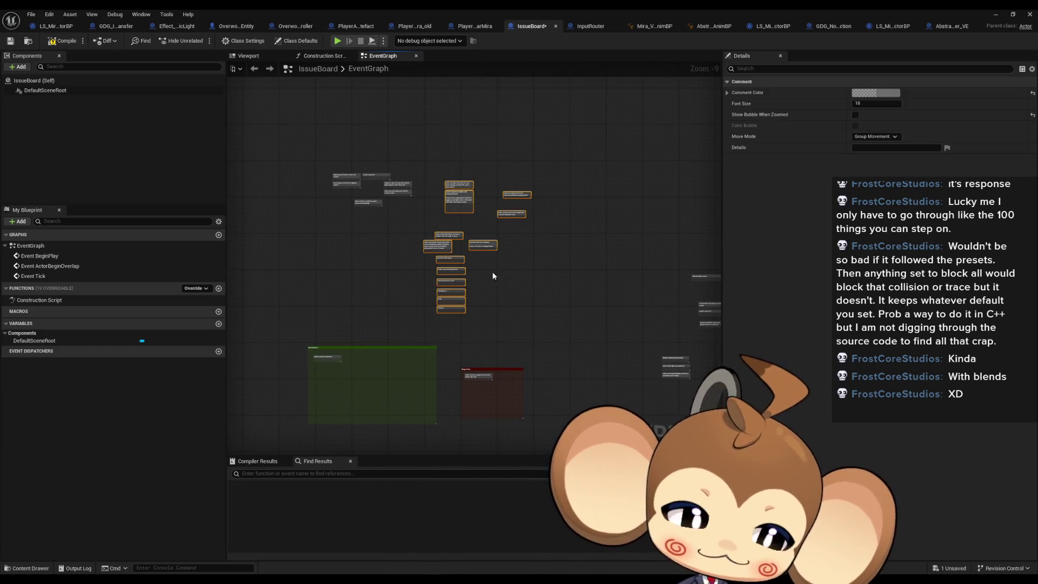
pyautogui.scroll(3, 492, 271)
pyautogui.click(559, 329)
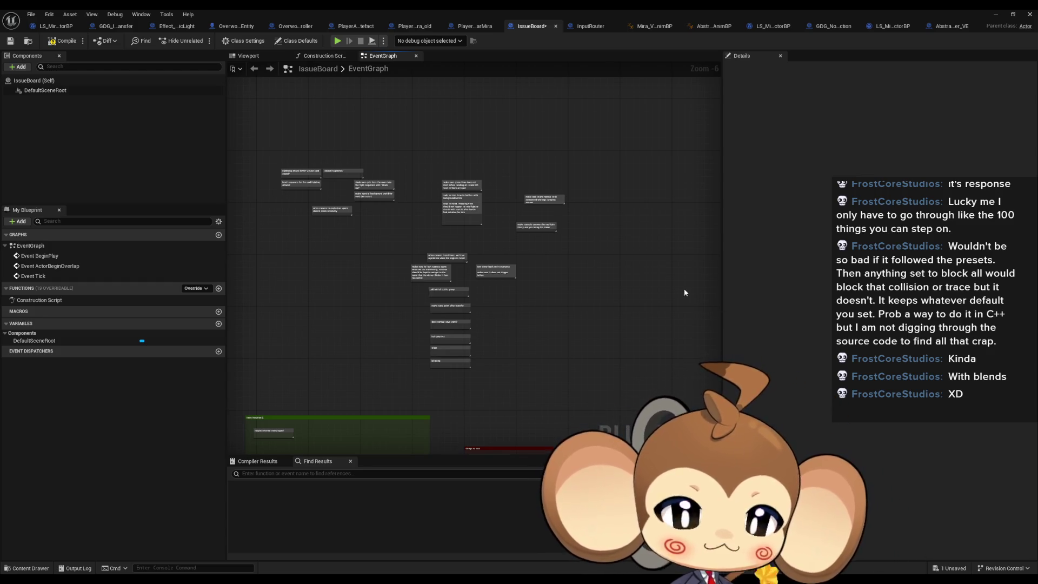
pyautogui.moveTo(684, 288); pyautogui.dragTo(693, 310)
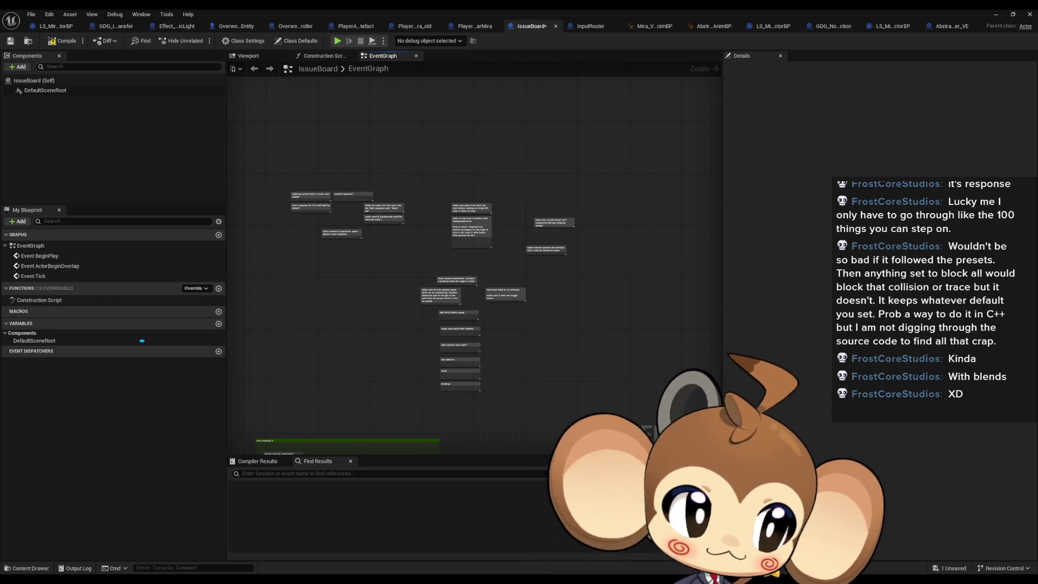
# Check the green restart-editor-after-2-hours reminder comment's colour and center the view on it.
pyautogui.scroll(-6, 555, 205)
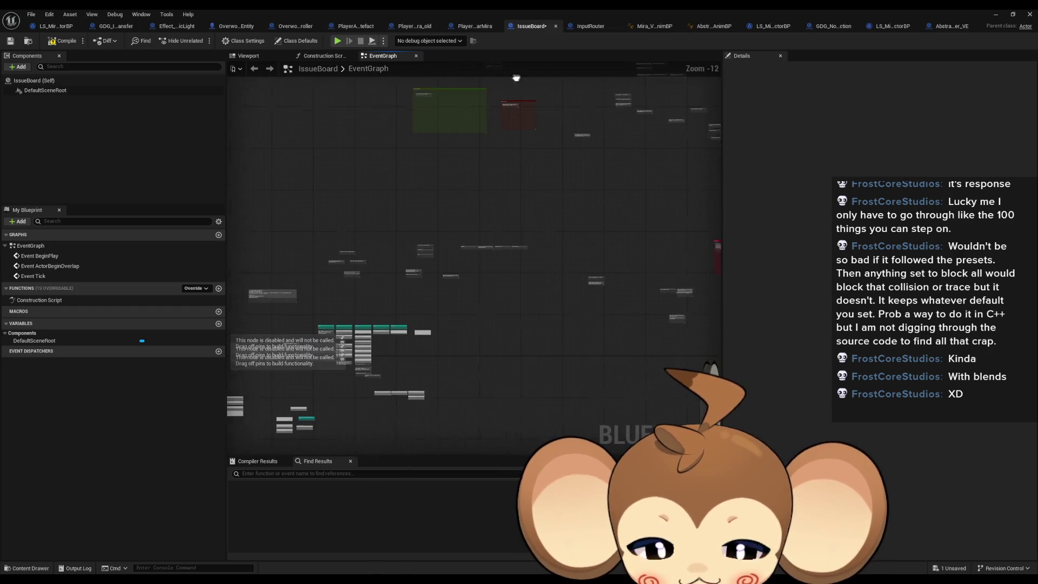
pyautogui.scroll(6, 487, 211)
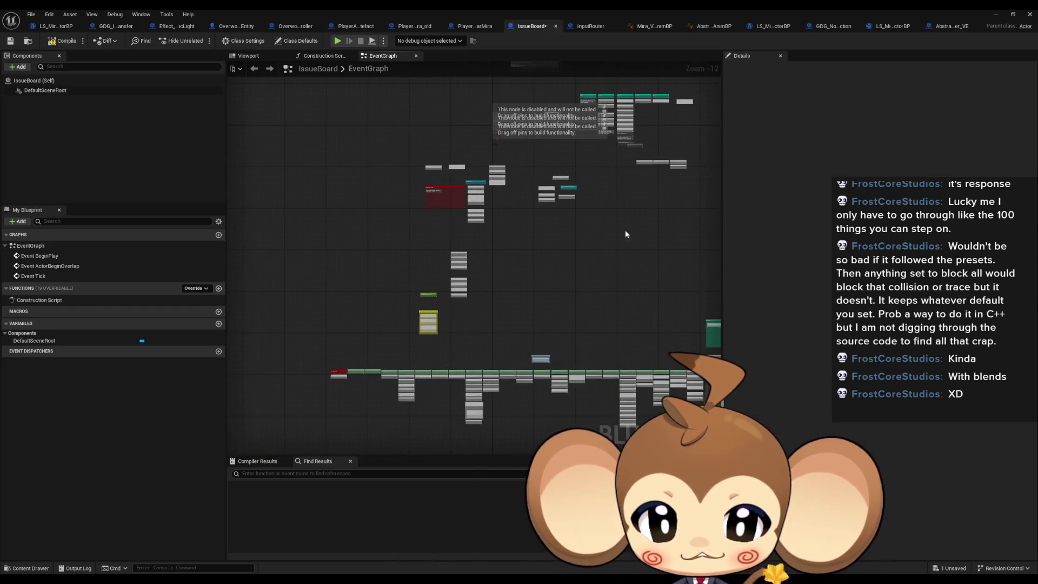
pyautogui.scroll(6, 426, 336)
pyautogui.click(514, 254)
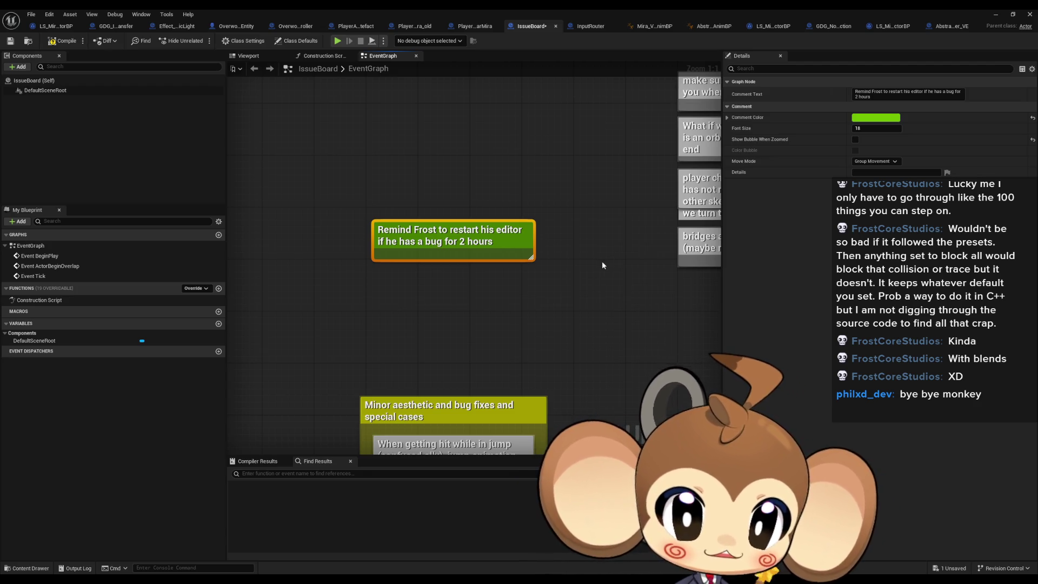
pyautogui.press('f')
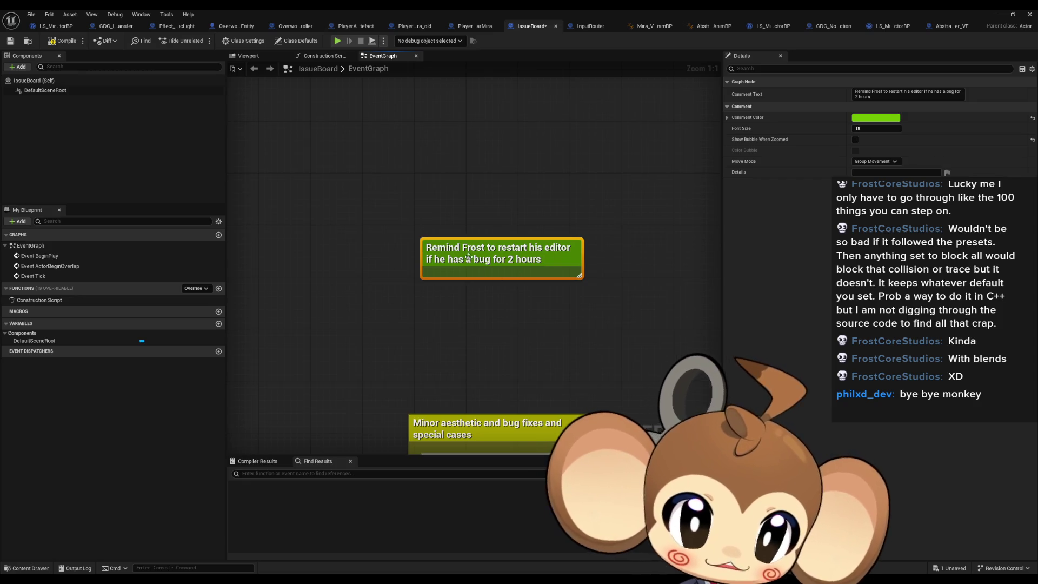
pyautogui.click(492, 295)
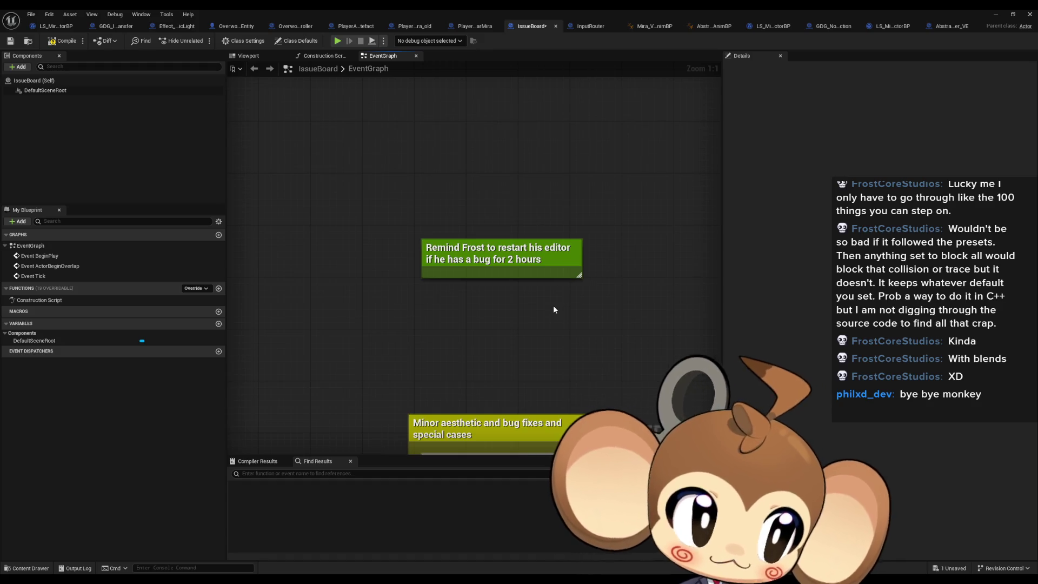